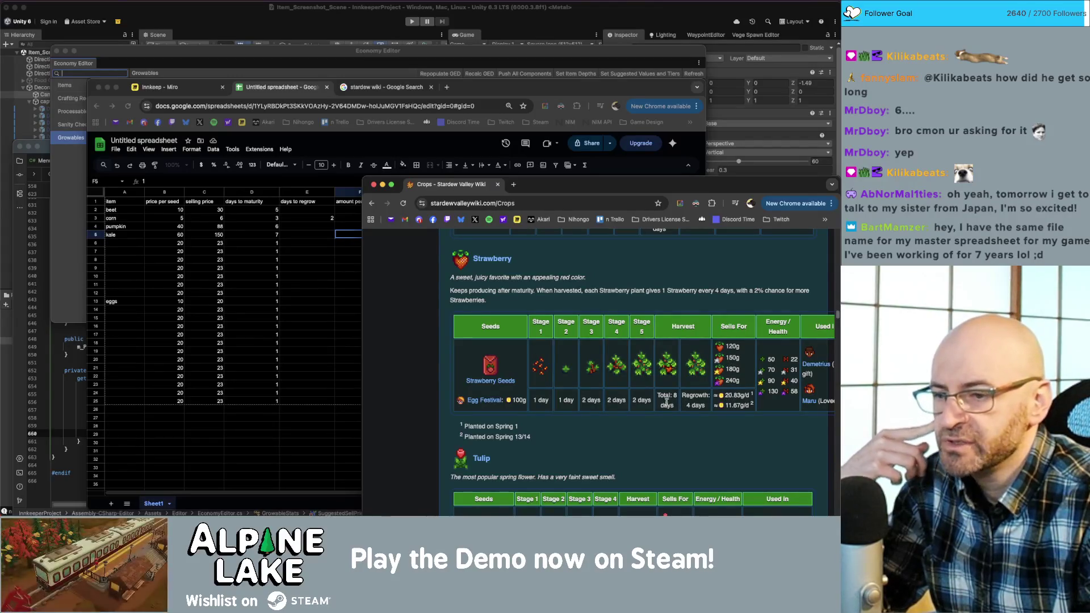
- Scroll the wiki Crops page down past Strawberry to the Tulip and Unmilled Rice tables
{"action": "scroll", "coordinate": [703, 398], "scroll_direction": "down", "scroll_amount": 5}
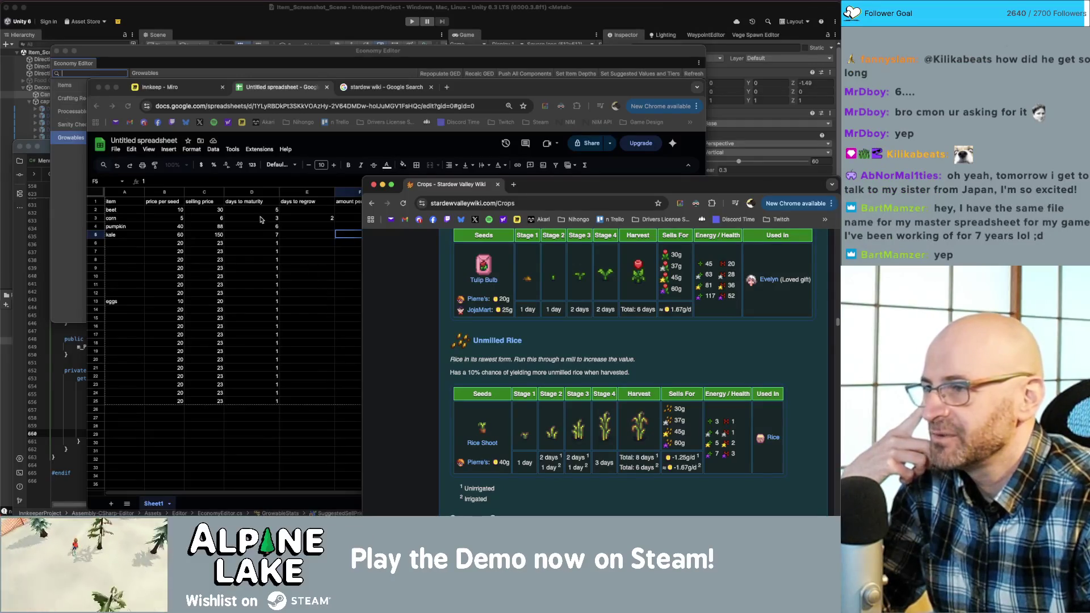
- Rename the untitled spreadsheet to 'Alpine Lake Crop Profits'
{"action": "left_click", "coordinate": [169, 145]}
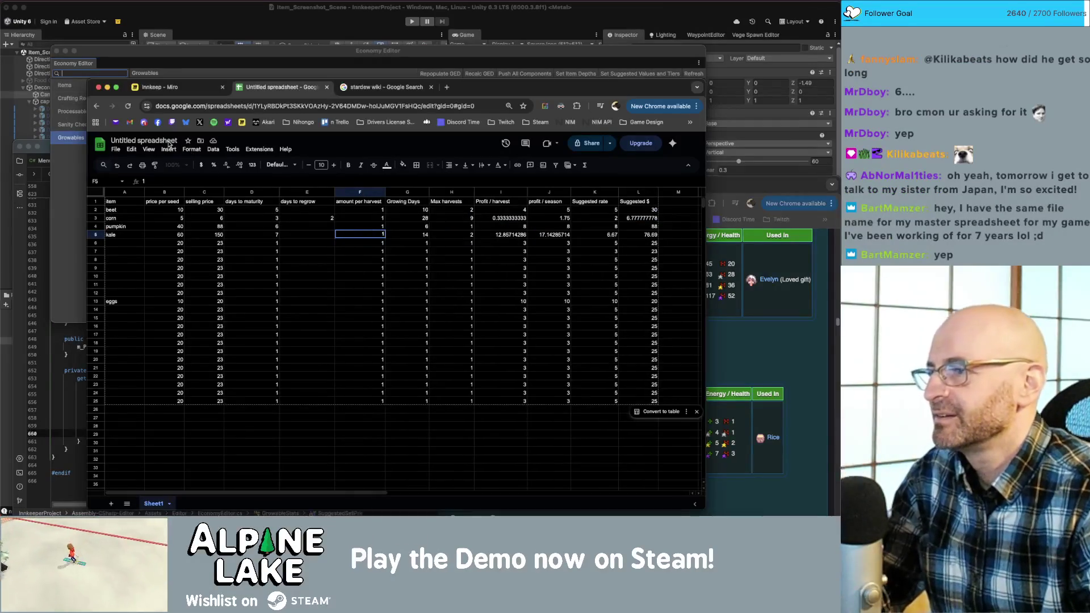
{"action": "left_click", "coordinate": [169, 141]}
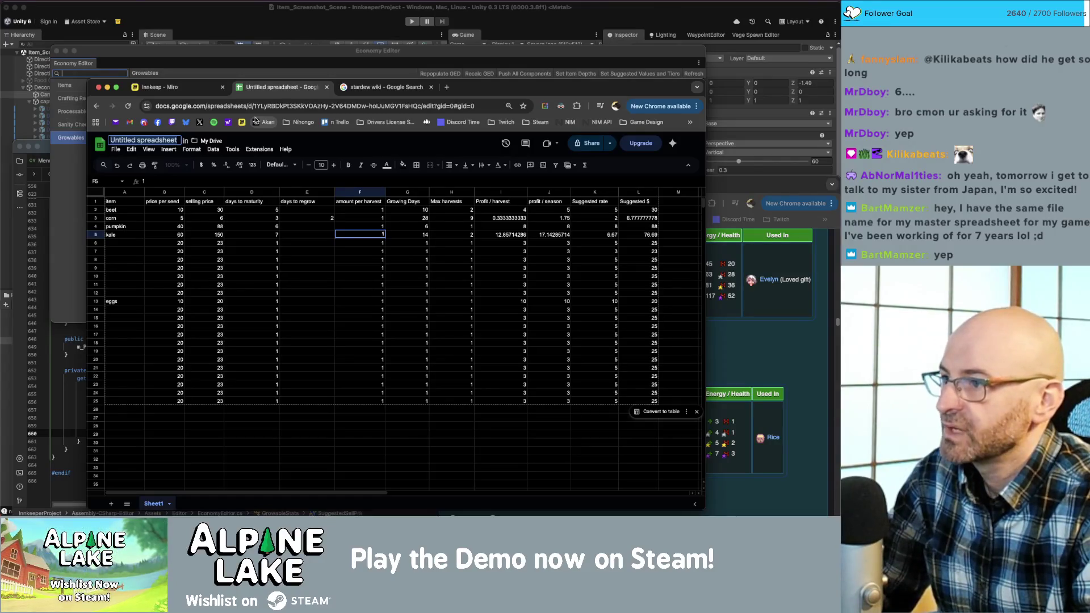
{"action": "type", "text": "Crop"}
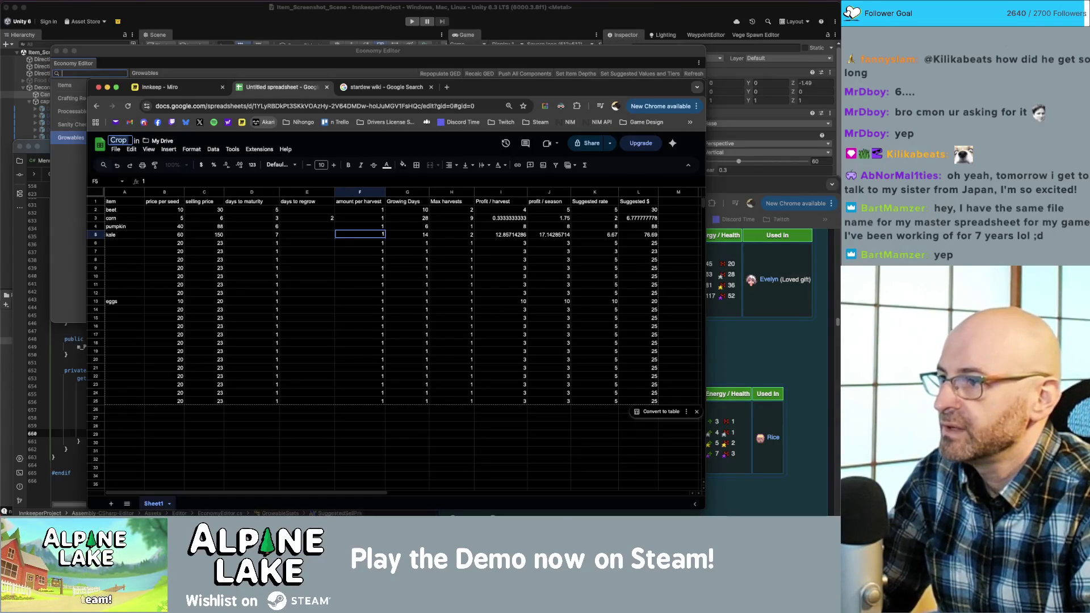
{"action": "key", "text": "BackSpace"}
{"action": "key", "text": "BackSpace"}
{"action": "key", "text": "BackSpace"}
{"action": "type", "text": "Alpine Lake Cr"}
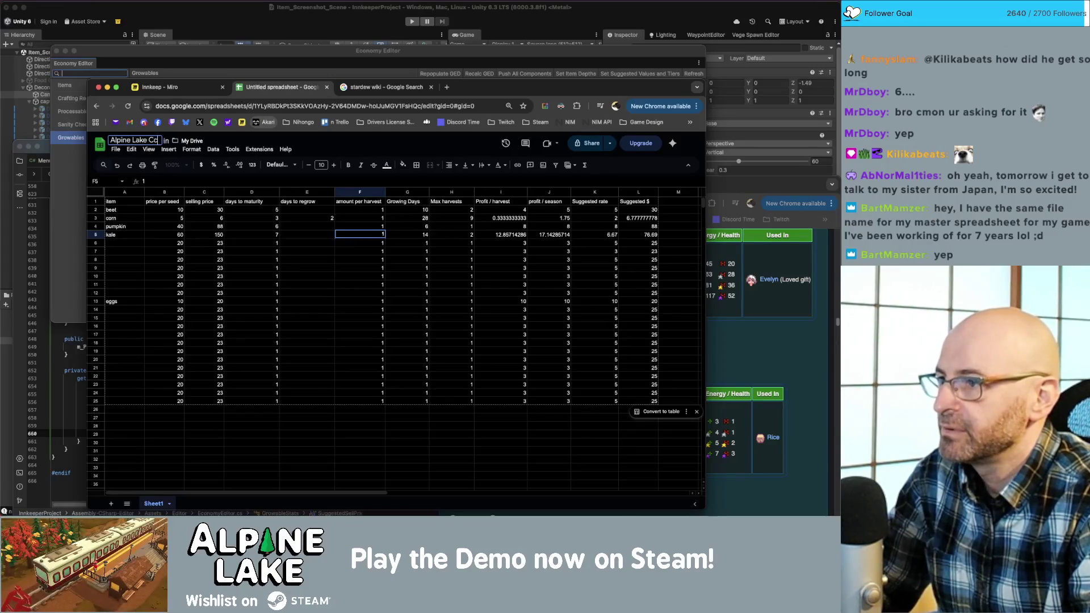
{"action": "type", "text": "op Profits"}
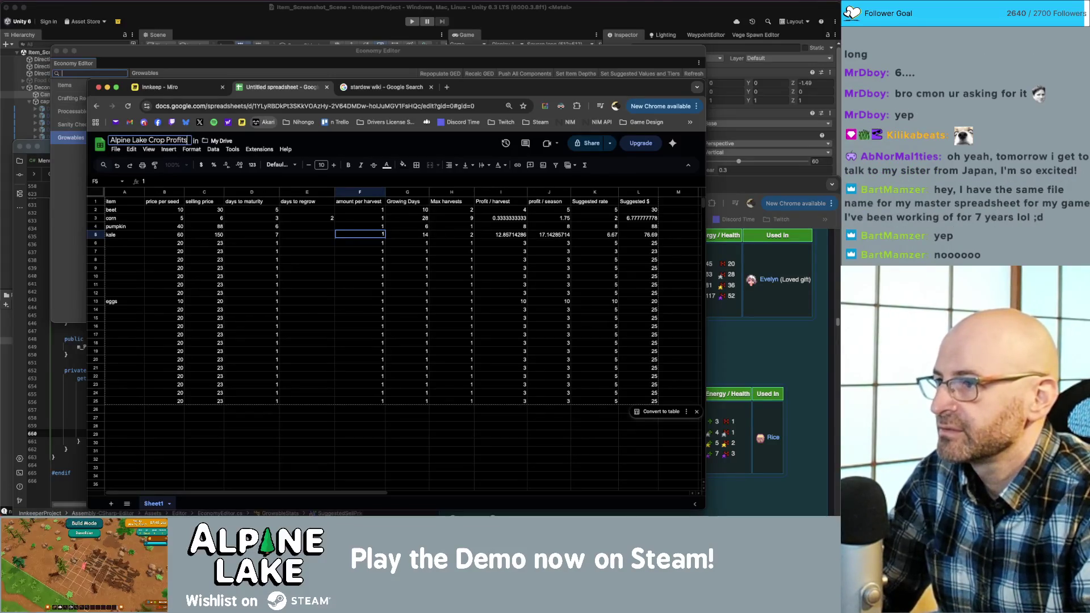
{"action": "key", "text": "Return"}
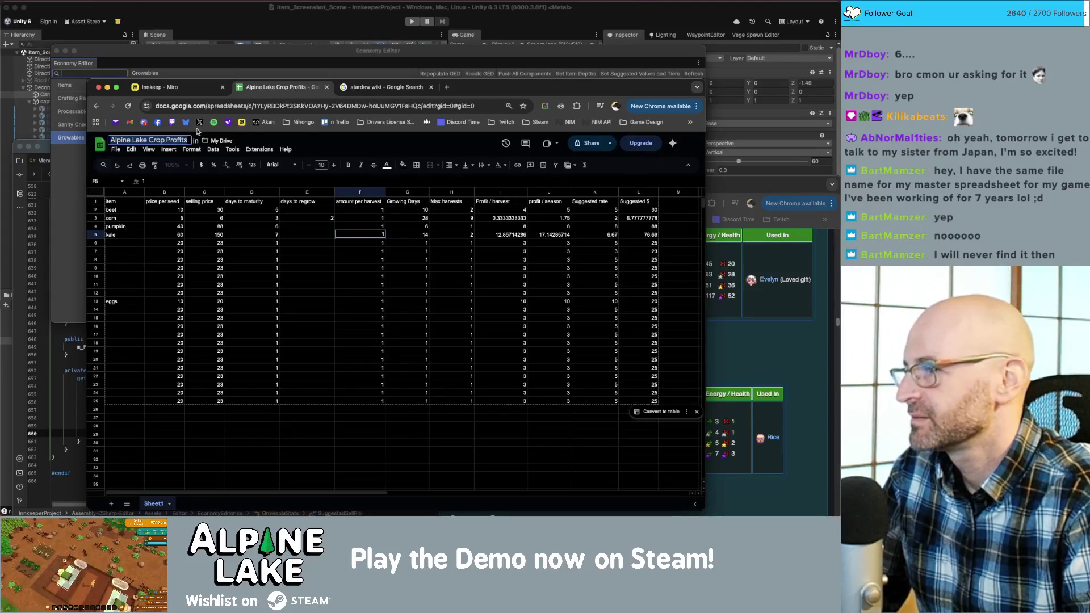
- Retype the spreadsheet title, trying 'Unnamed Crop Profit' before settling on 'Alpine Lake Crop Profit'
{"action": "type", "text": "U"}
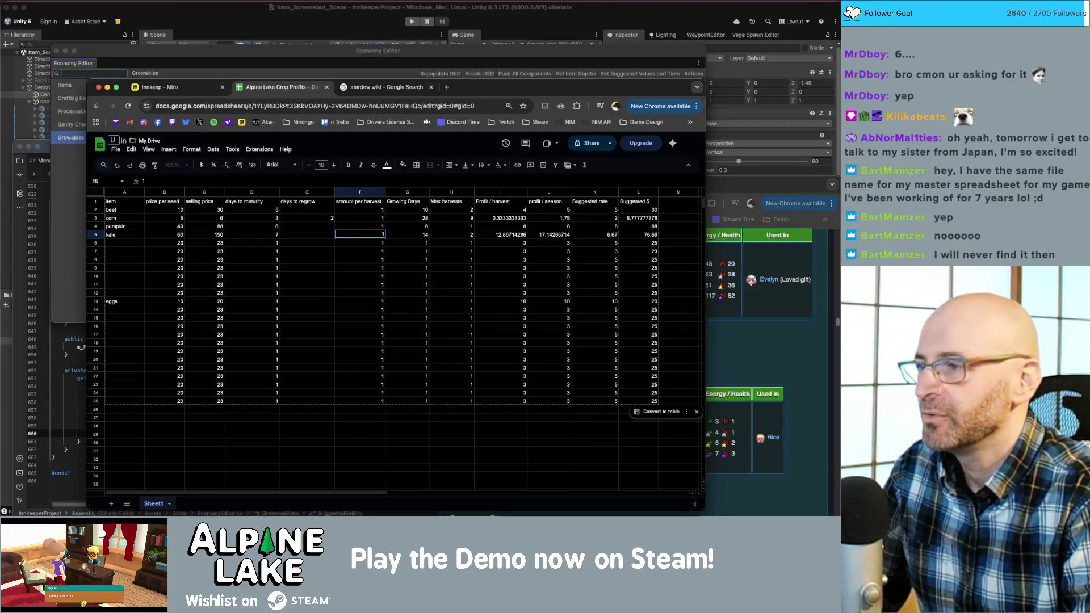
{"action": "type", "text": "nnamed C"}
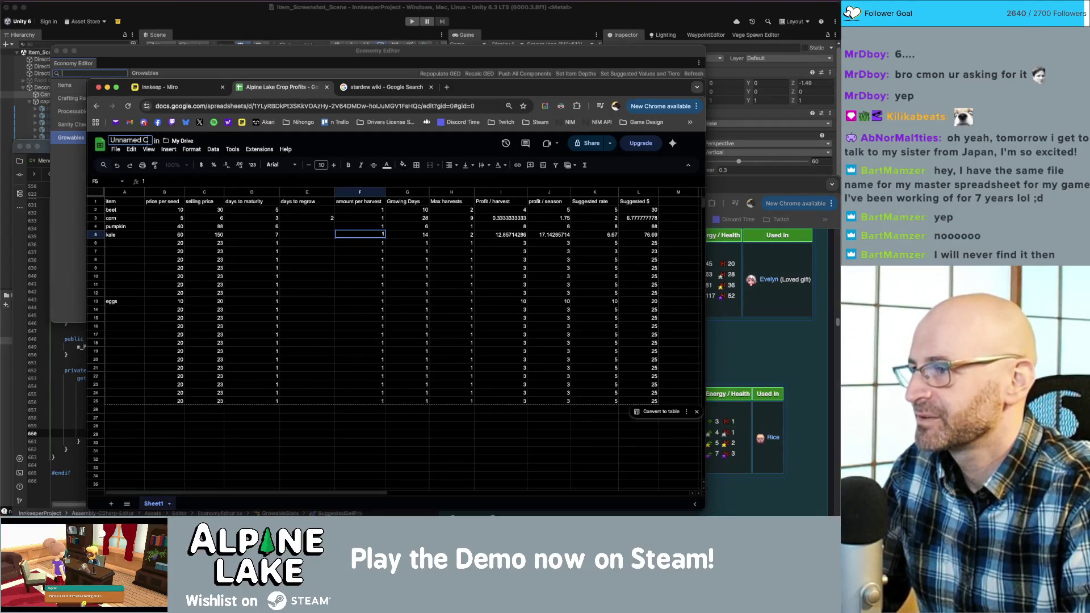
{"action": "type", "text": "rop Profit"}
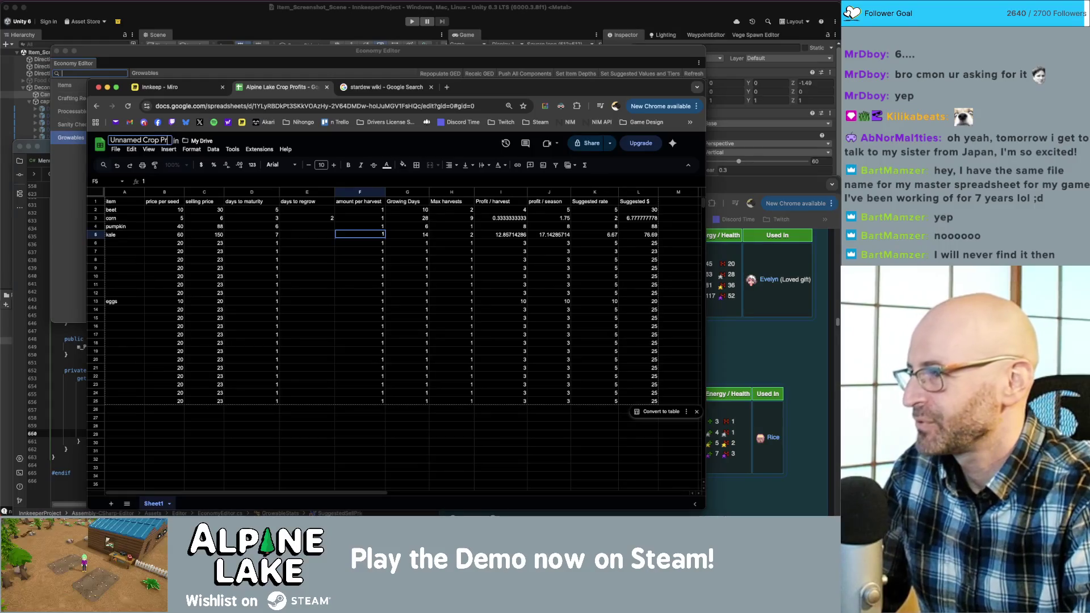
{"action": "key", "text": "super+a"}
{"action": "type", "text": "A"}
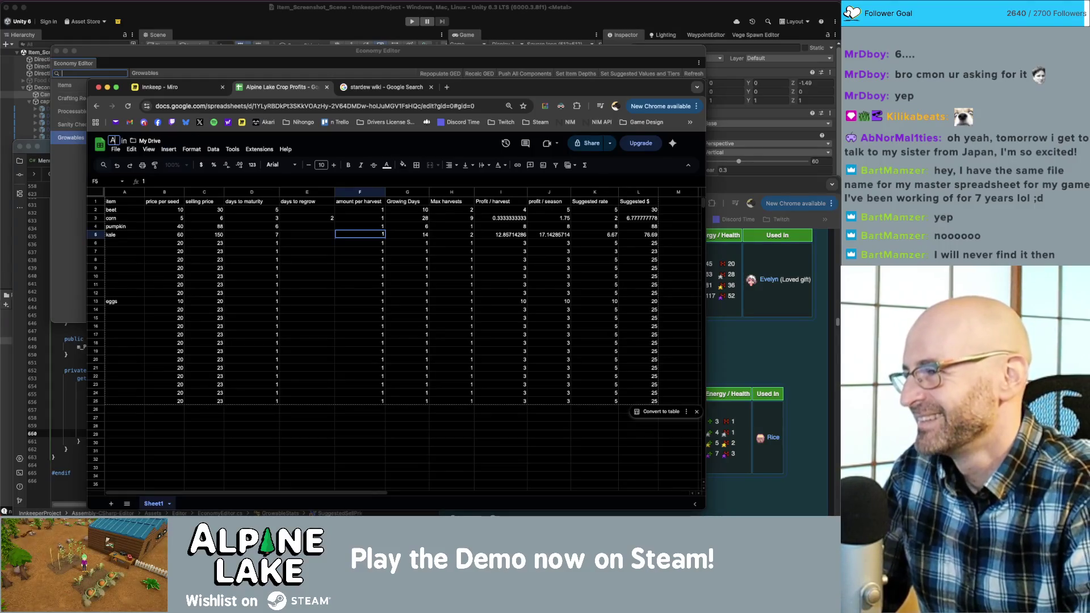
{"action": "type", "text": "lpine Lake Crop Profit"}
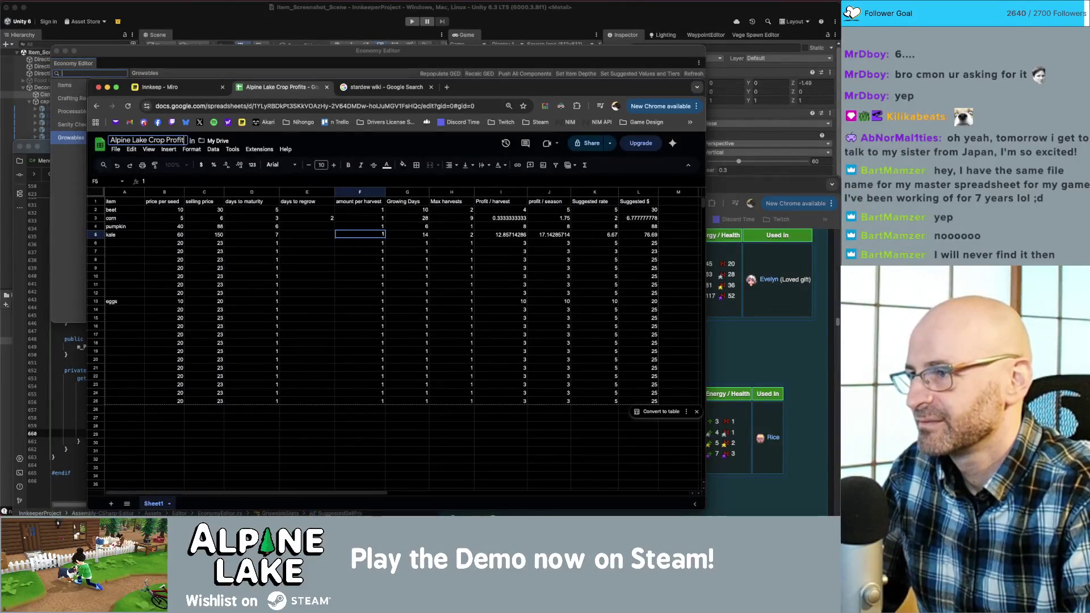
{"action": "key", "text": "Return"}
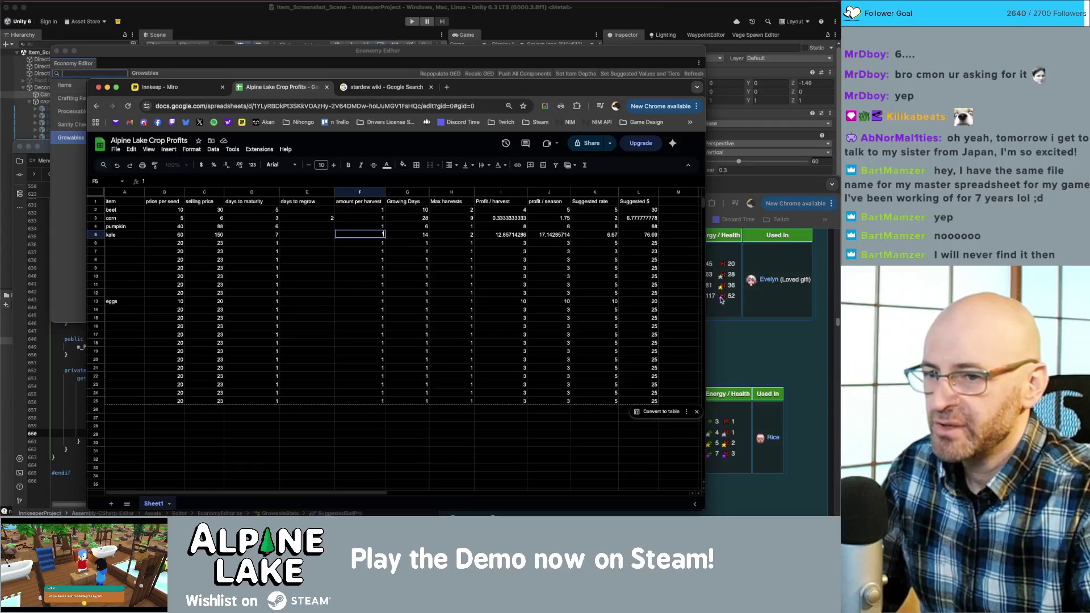
- Open kale's L5 suggested-price formula and compare it against the wiki Crops page
{"action": "left_click", "coordinate": [493, 270]}
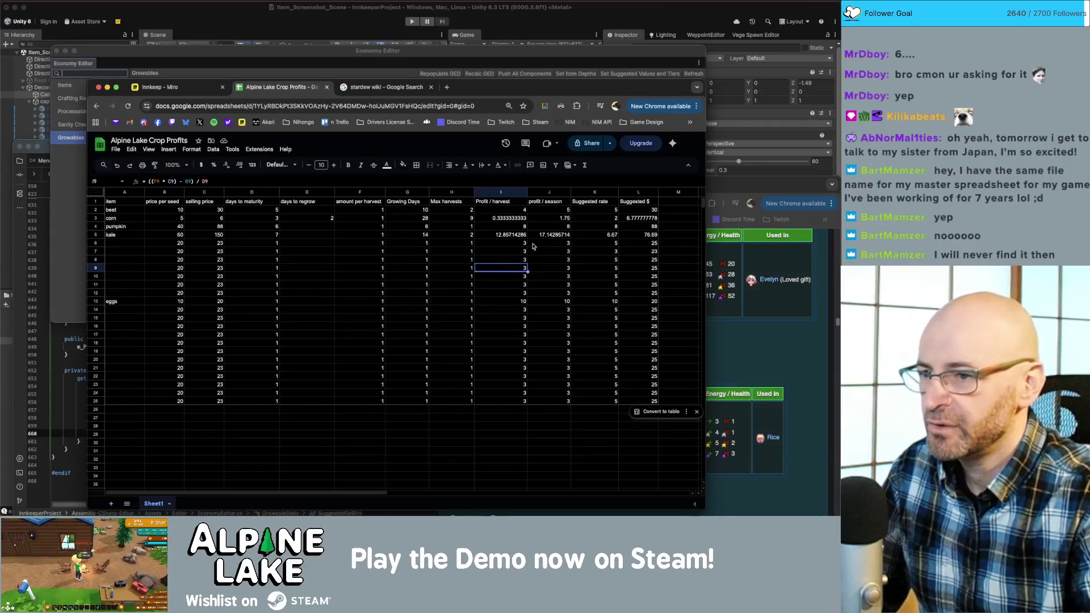
{"action": "double_click", "coordinate": [642, 234]}
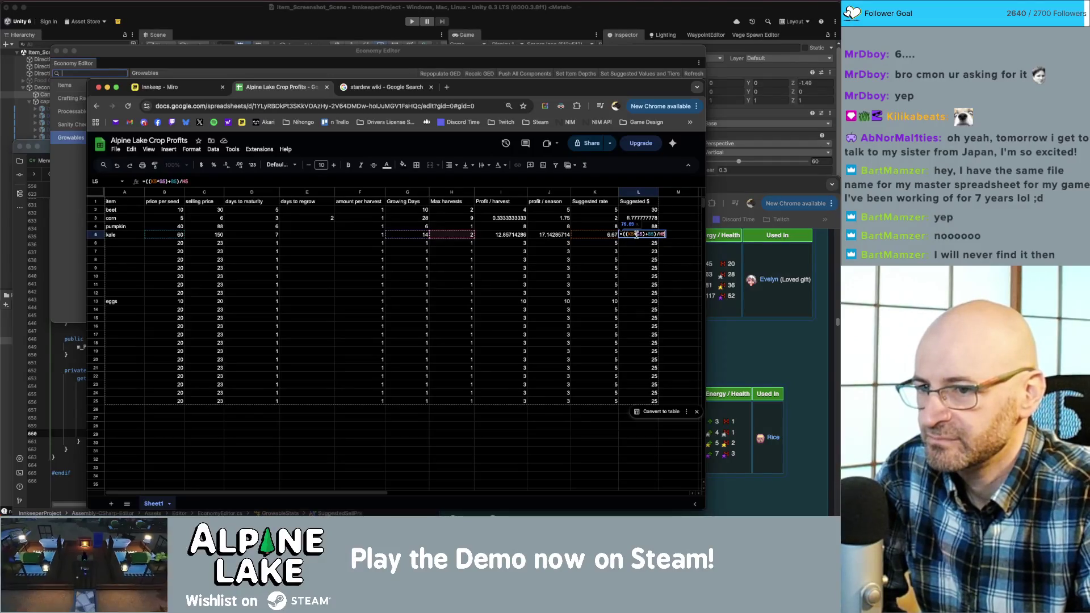
{"action": "left_click", "coordinate": [752, 344]}
{"action": "scroll", "coordinate": [589, 384], "scroll_direction": "up", "scroll_amount": 10}
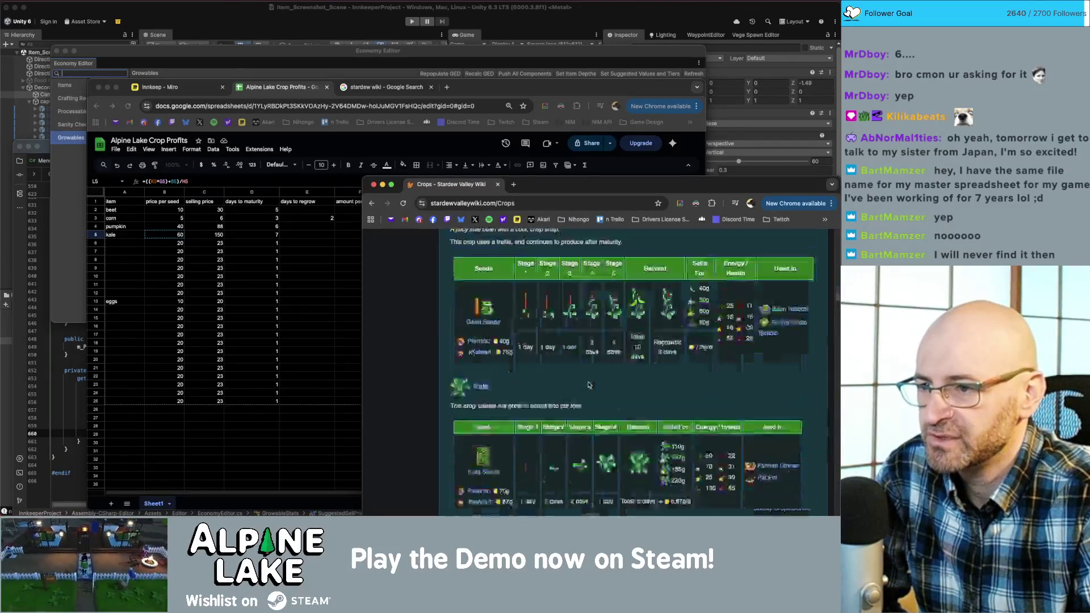
{"action": "scroll", "coordinate": [589, 385], "scroll_direction": "up", "scroll_amount": 15}
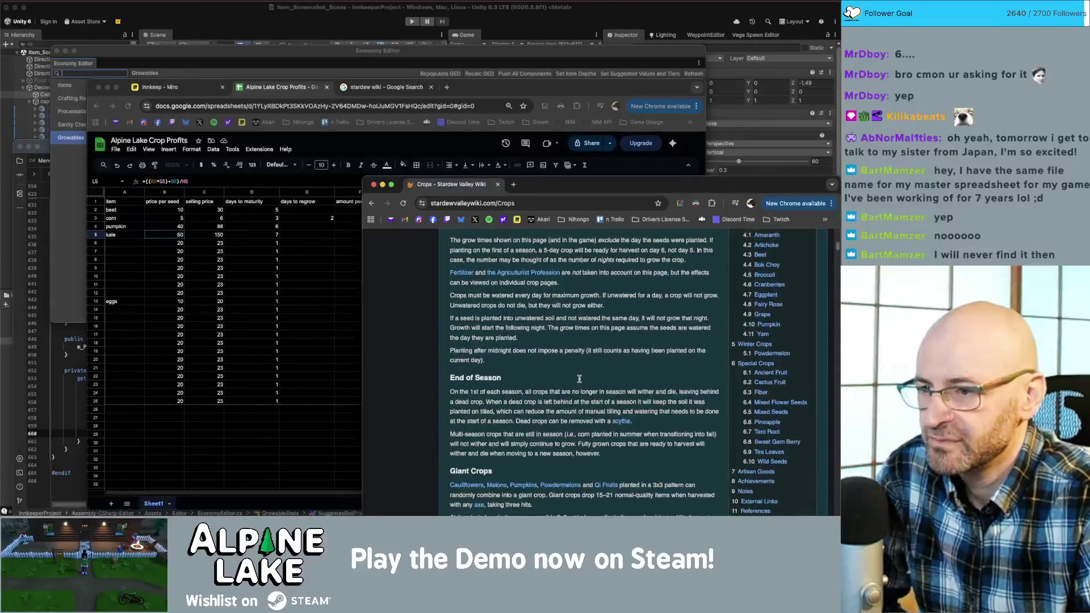
{"action": "scroll", "coordinate": [579, 378], "scroll_direction": "down", "scroll_amount": 5}
{"action": "left_click", "coordinate": [503, 121]}
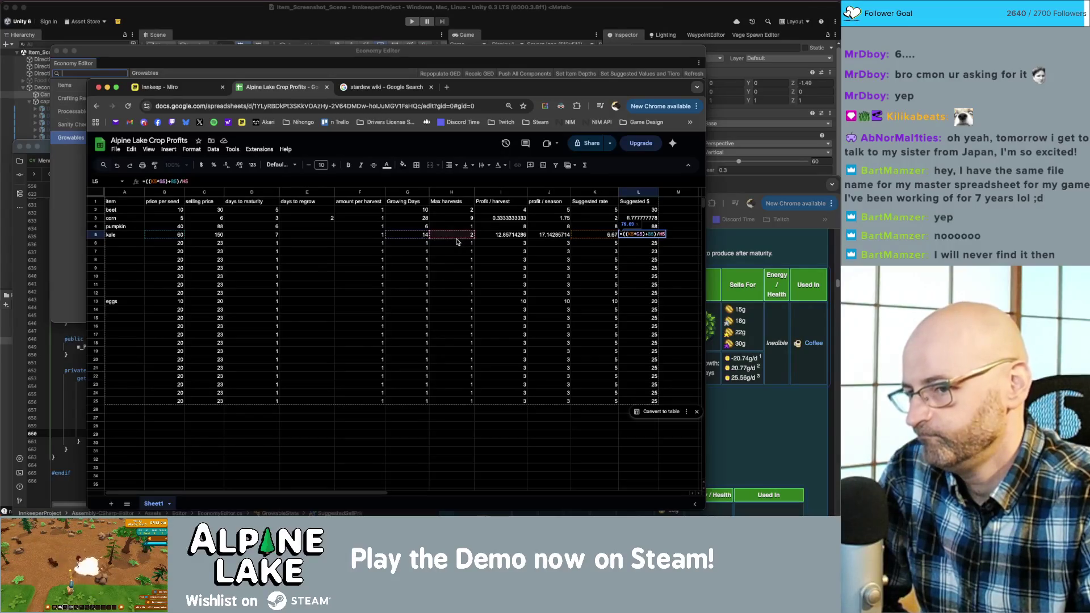
- Scroll the wiki to its Gold per Day formulas beside the sheet
{"action": "left_click", "coordinate": [720, 401]}
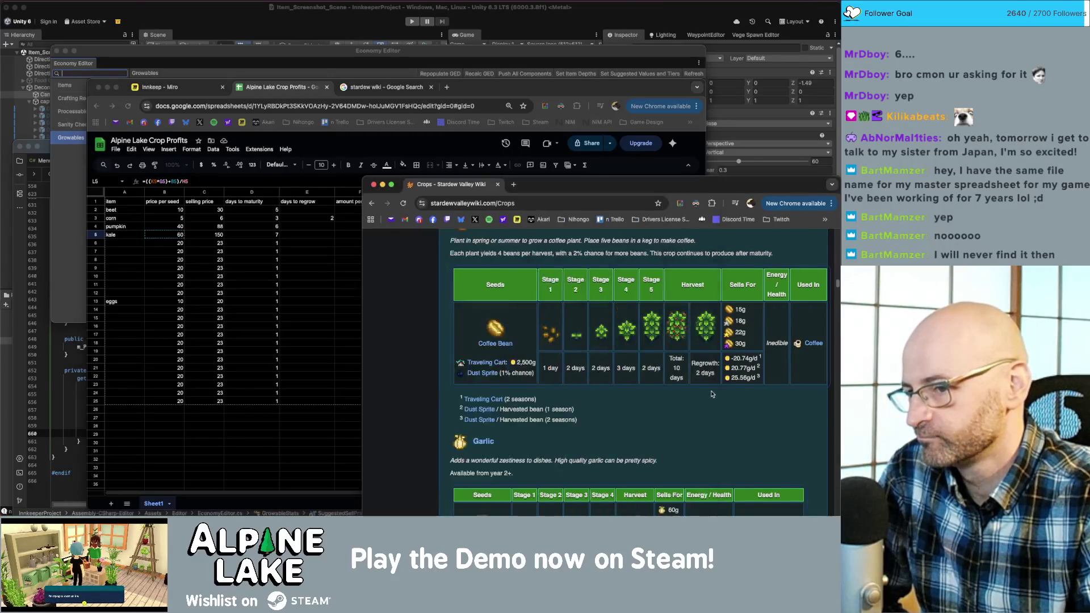
{"action": "scroll", "coordinate": [694, 383], "scroll_direction": "up", "scroll_amount": 10}
{"action": "scroll", "coordinate": [693, 383], "scroll_direction": "down", "scroll_amount": 2}
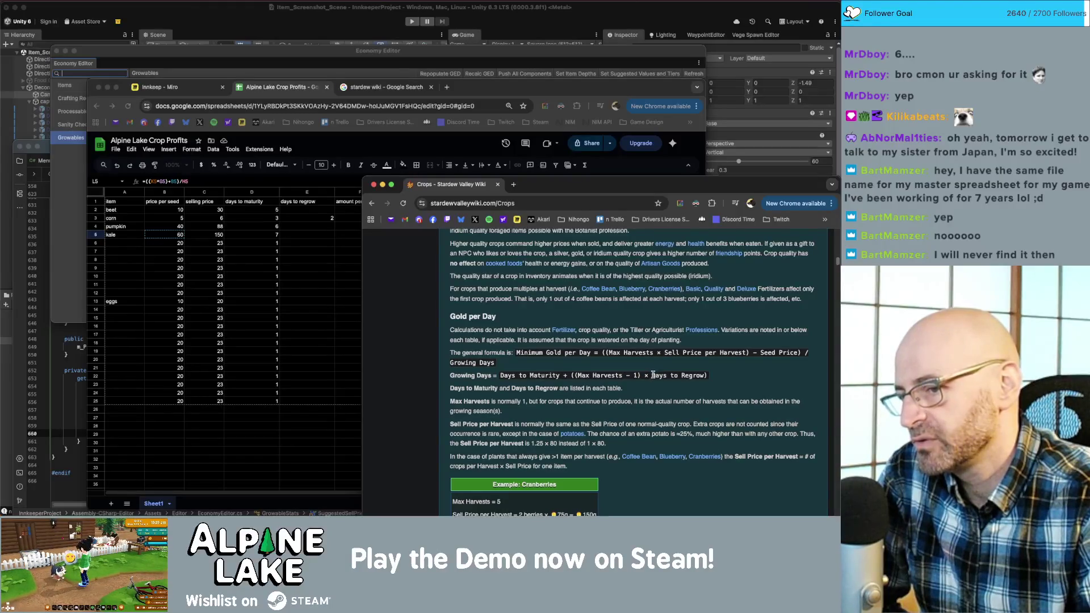
{"action": "left_click_drag", "start_coordinate": [652, 376], "coordinate": [696, 373]}
{"action": "left_click", "coordinate": [717, 373]}
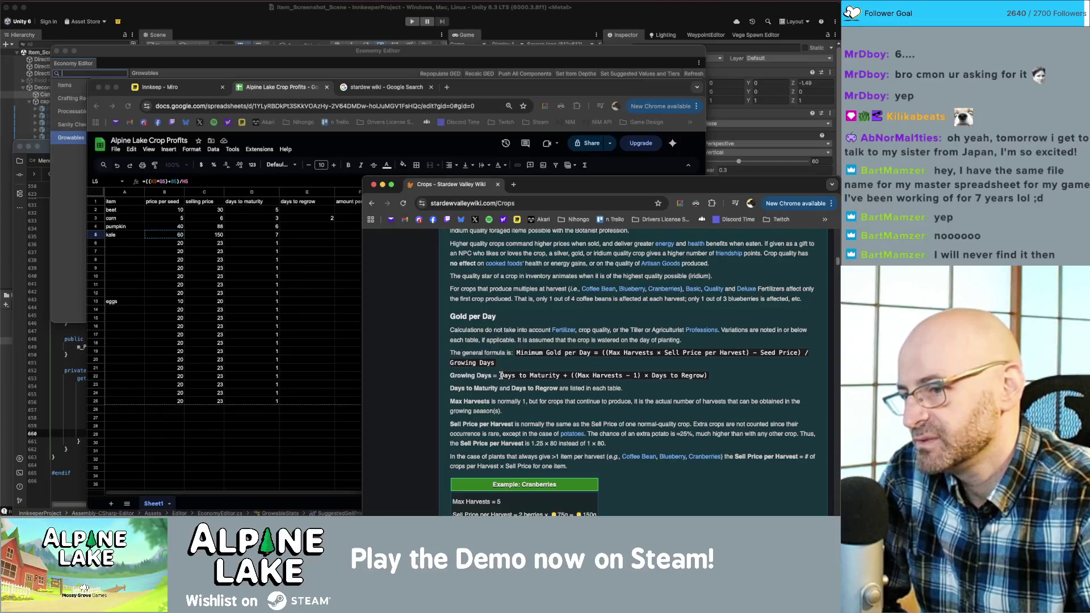
{"action": "left_click_drag", "start_coordinate": [500, 375], "coordinate": [558, 373]}
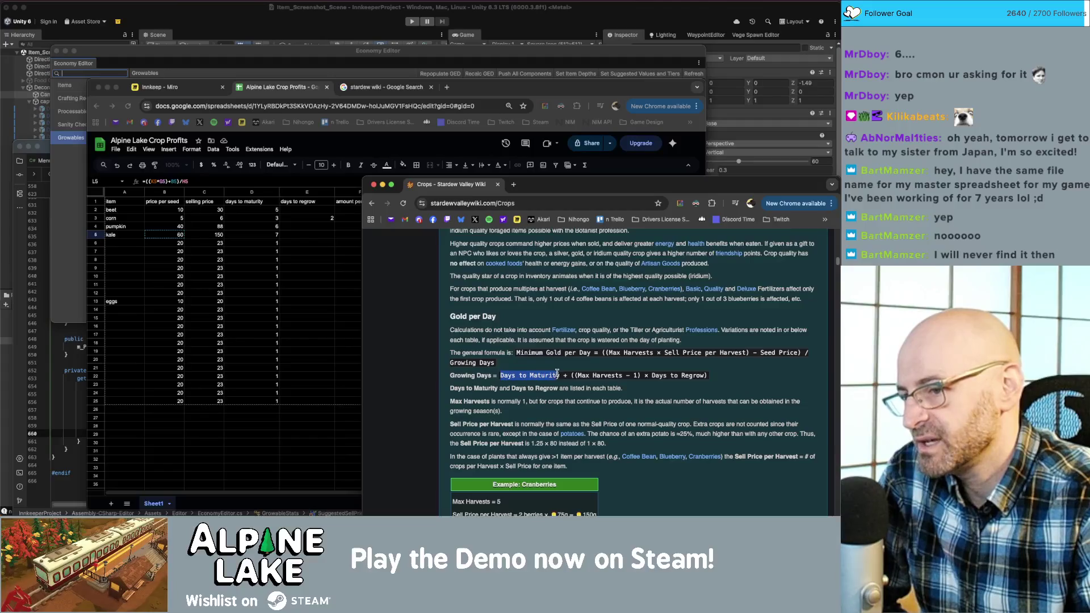
{"action": "left_click_drag", "start_coordinate": [651, 375], "coordinate": [704, 373]}
{"action": "left_click_drag", "start_coordinate": [578, 375], "coordinate": [620, 376]}
{"action": "left_click", "coordinate": [621, 375]}
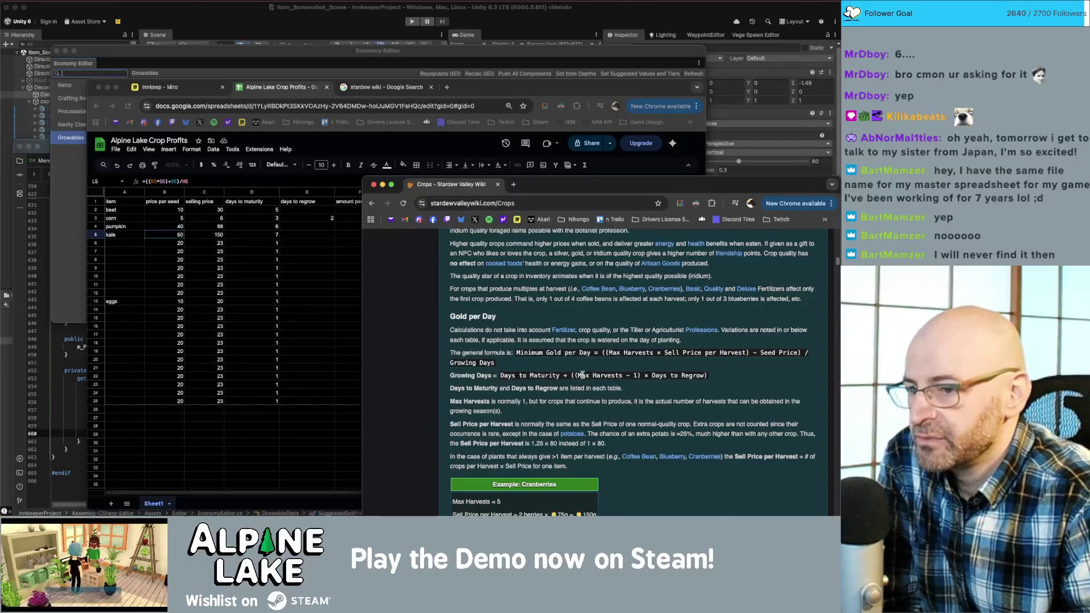
{"action": "left_click_drag", "start_coordinate": [600, 375], "coordinate": [578, 375]}
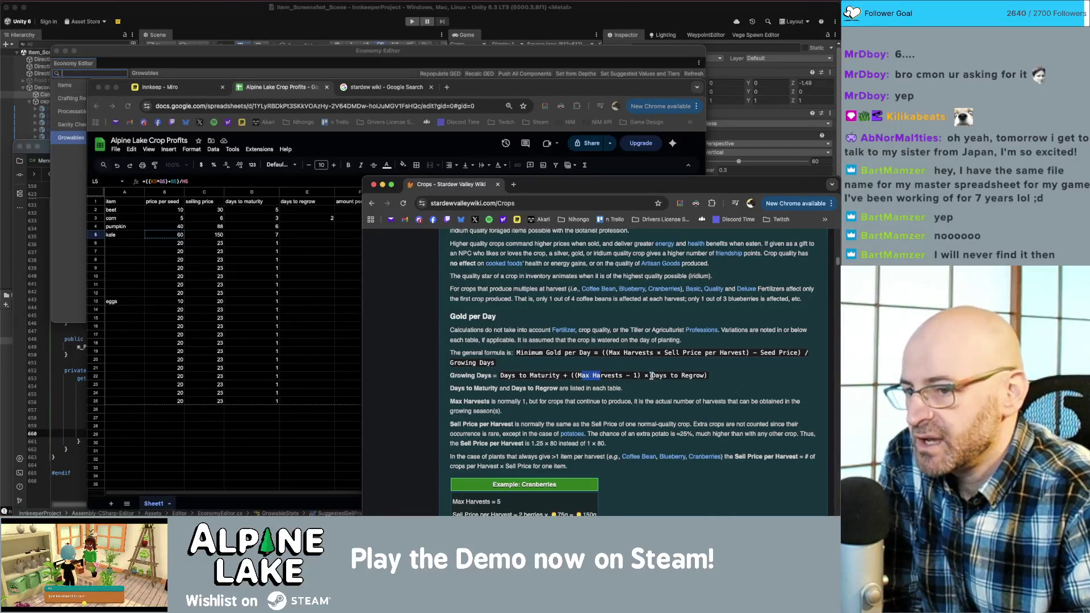
{"action": "left_click_drag", "start_coordinate": [651, 375], "coordinate": [702, 376]}
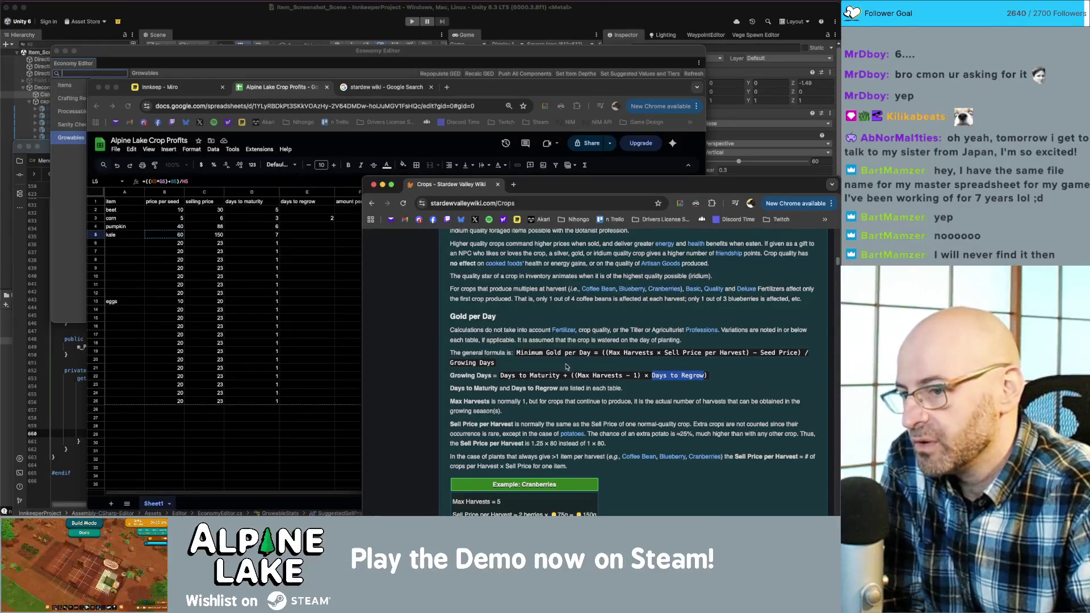
{"action": "left_click_drag", "start_coordinate": [547, 375], "coordinate": [498, 375]}
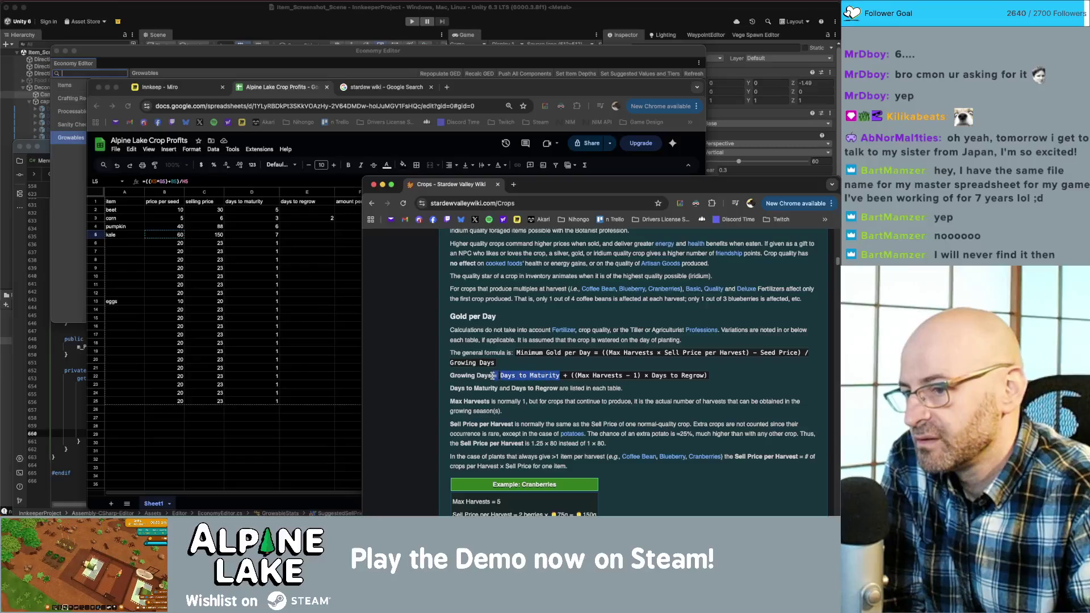
{"action": "left_click", "coordinate": [515, 373]}
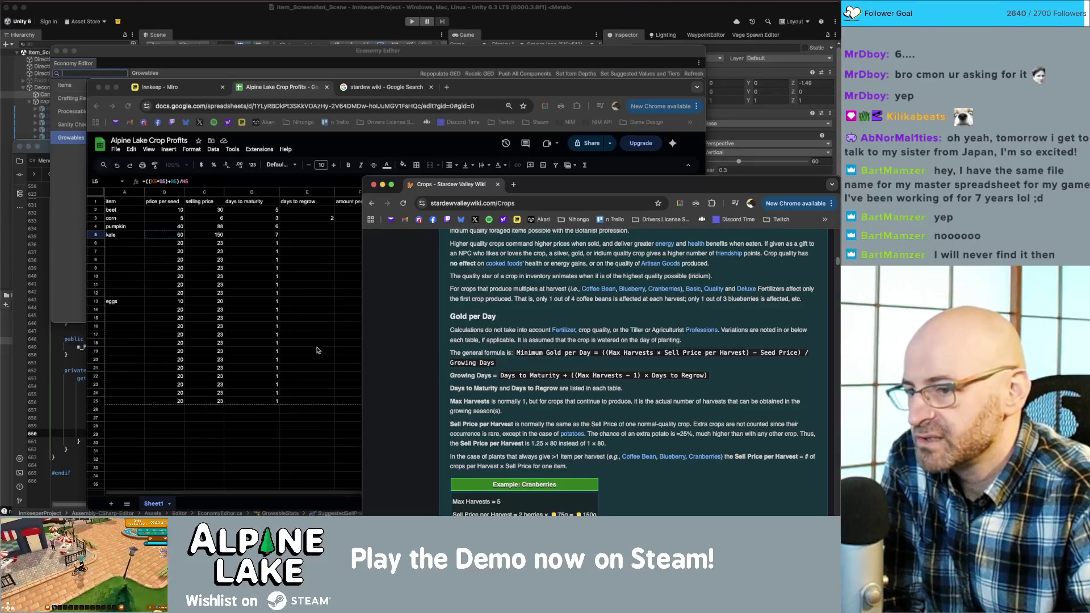
- Review kale's row and L5 formula, then set kale's max harvests in H5 to 3
{"action": "key", "text": "super+grave"}
{"action": "key", "text": "Return"}
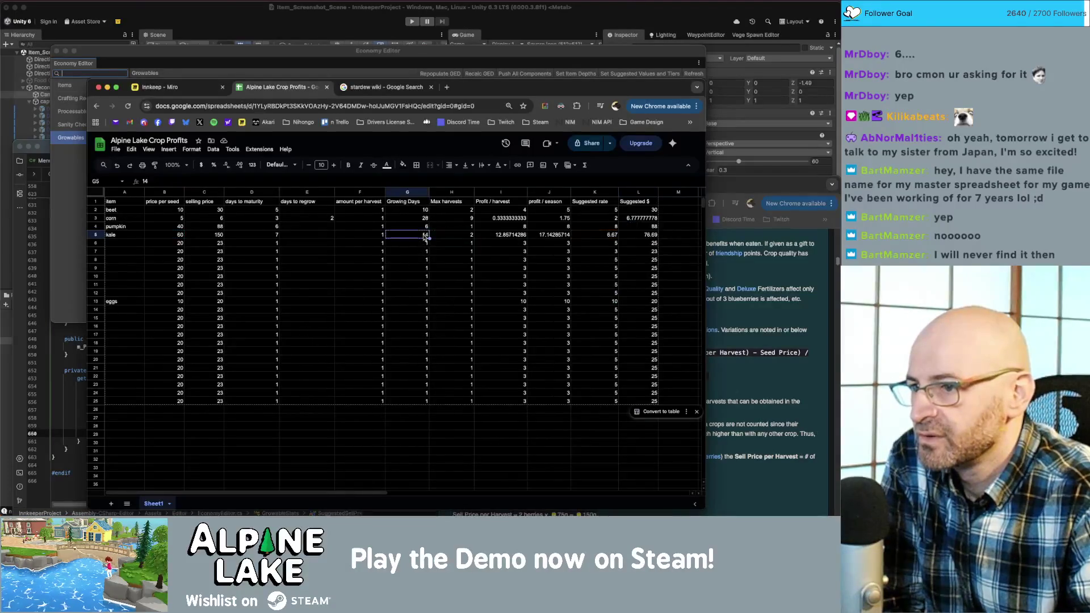
{"action": "left_click", "coordinate": [452, 233]}
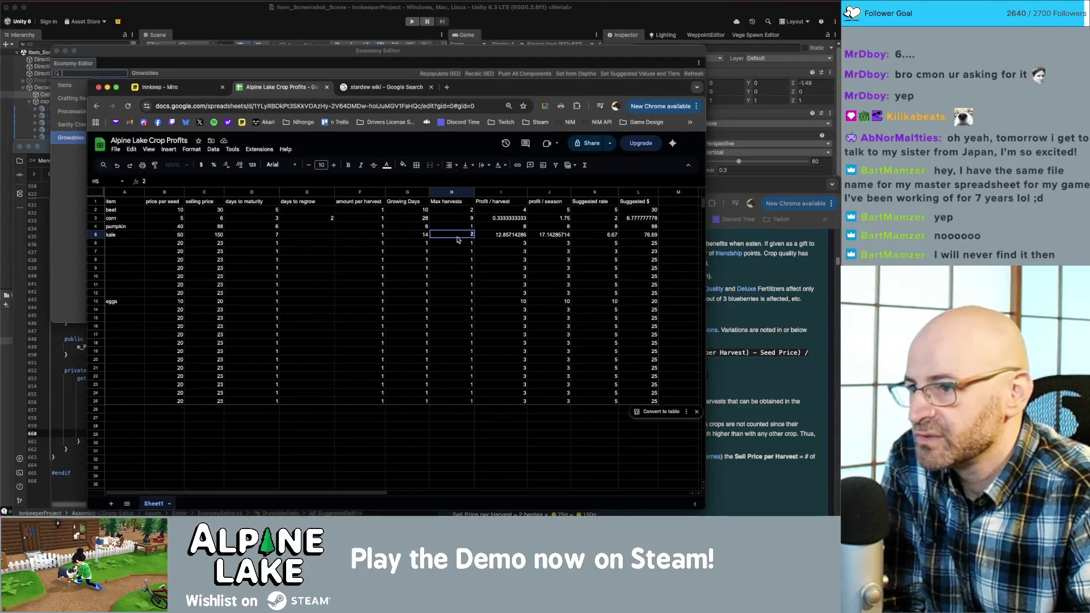
{"action": "left_click", "coordinate": [280, 235]}
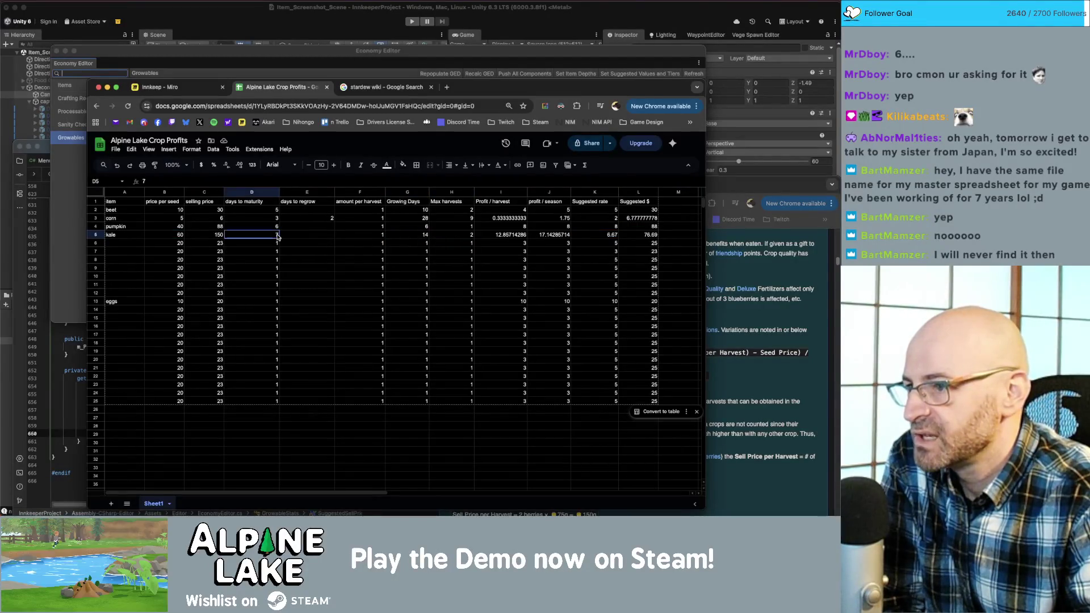
{"action": "left_click", "coordinate": [309, 228]}
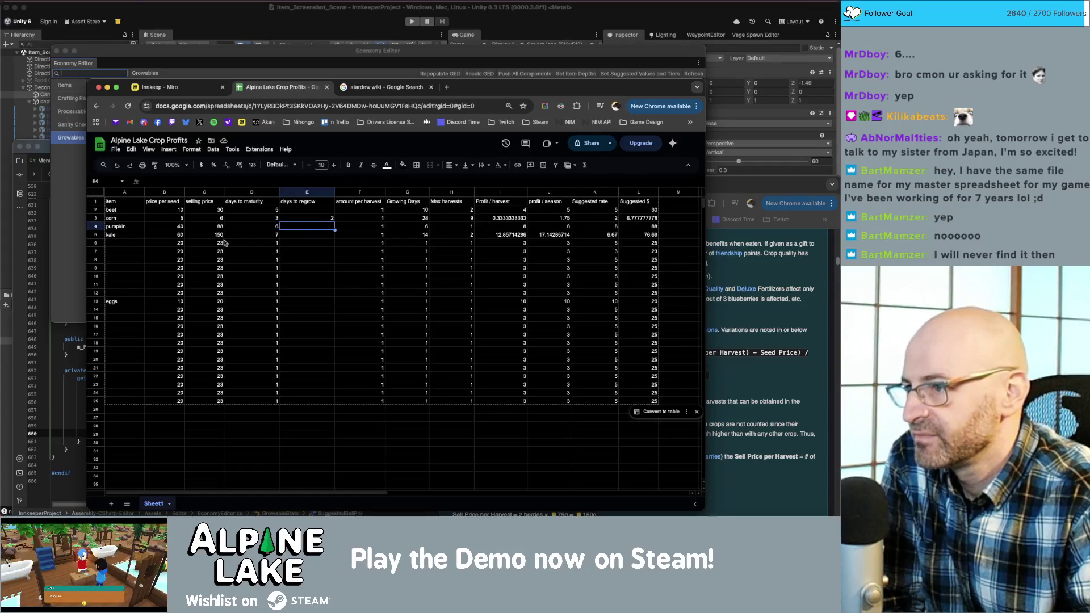
{"action": "double_click", "coordinate": [631, 234]}
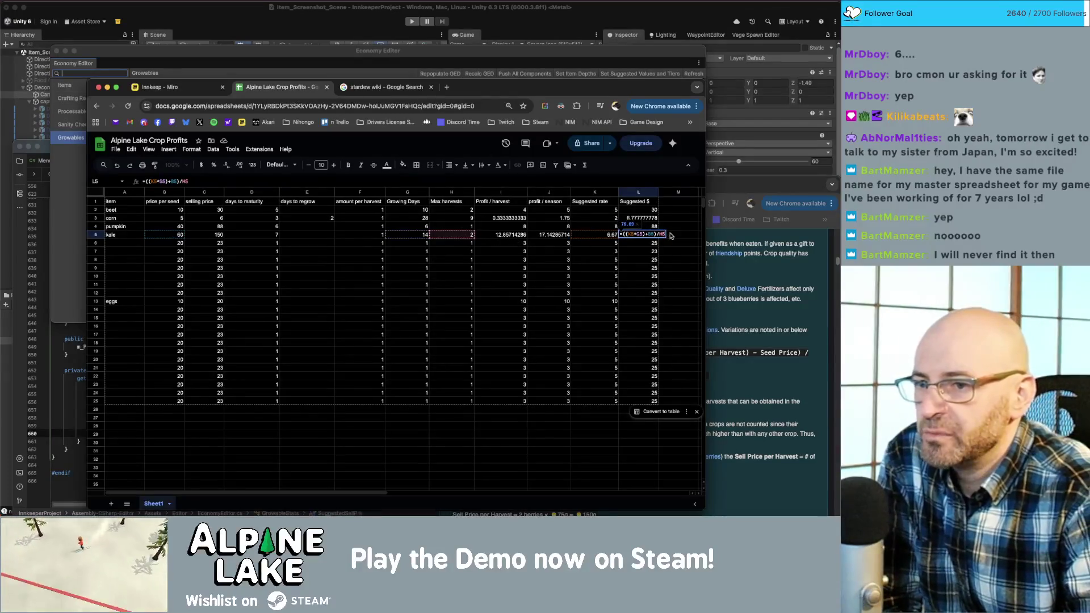
{"action": "left_click", "coordinate": [464, 234]}
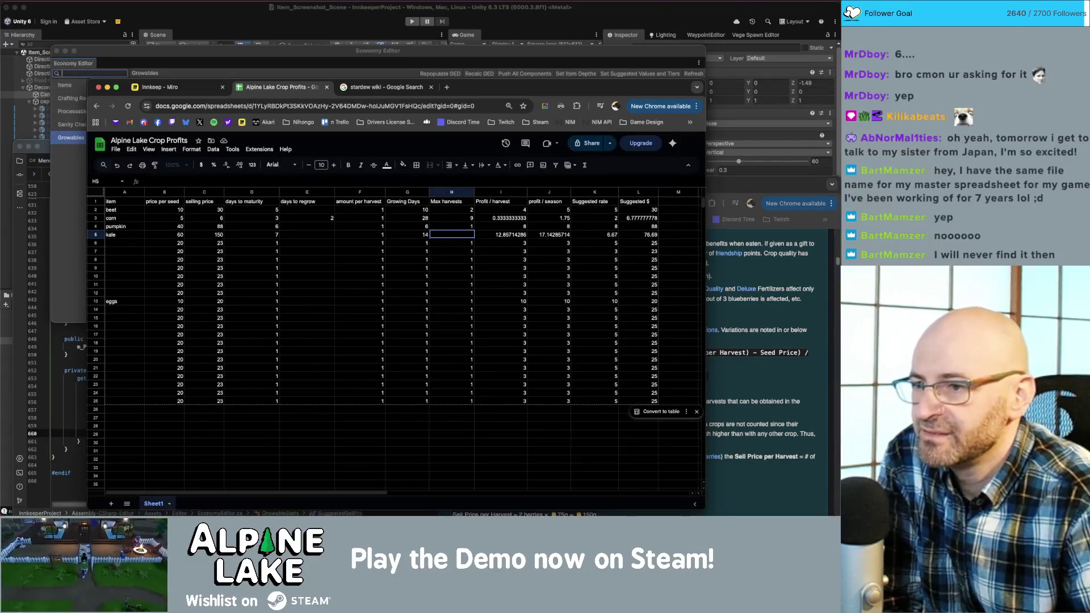
{"action": "type", "text": "3"}
{"action": "key", "text": "Return"}
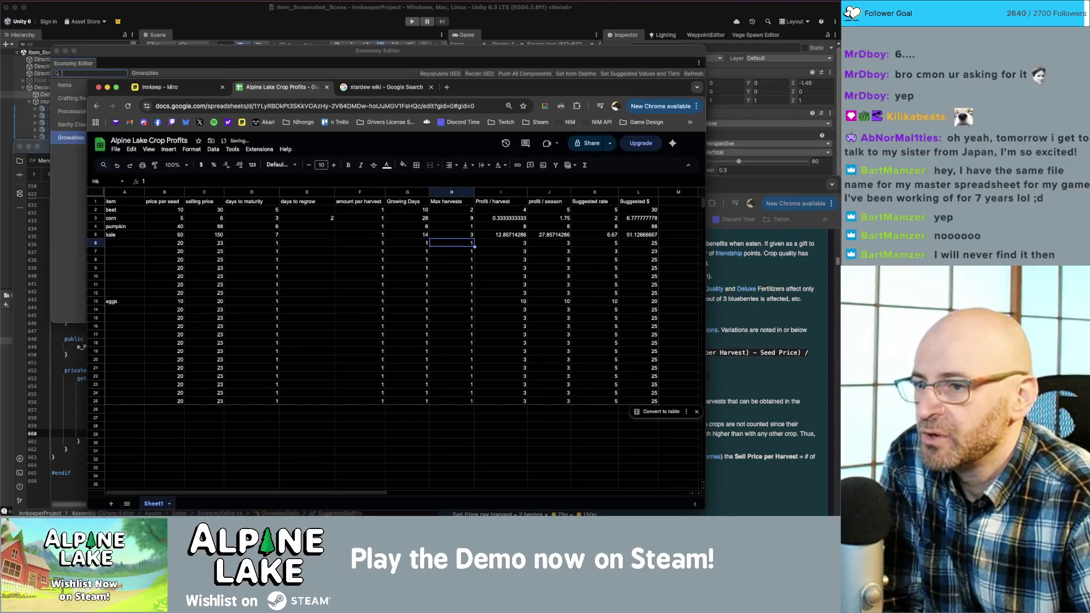
{"action": "left_click", "coordinate": [451, 235]}
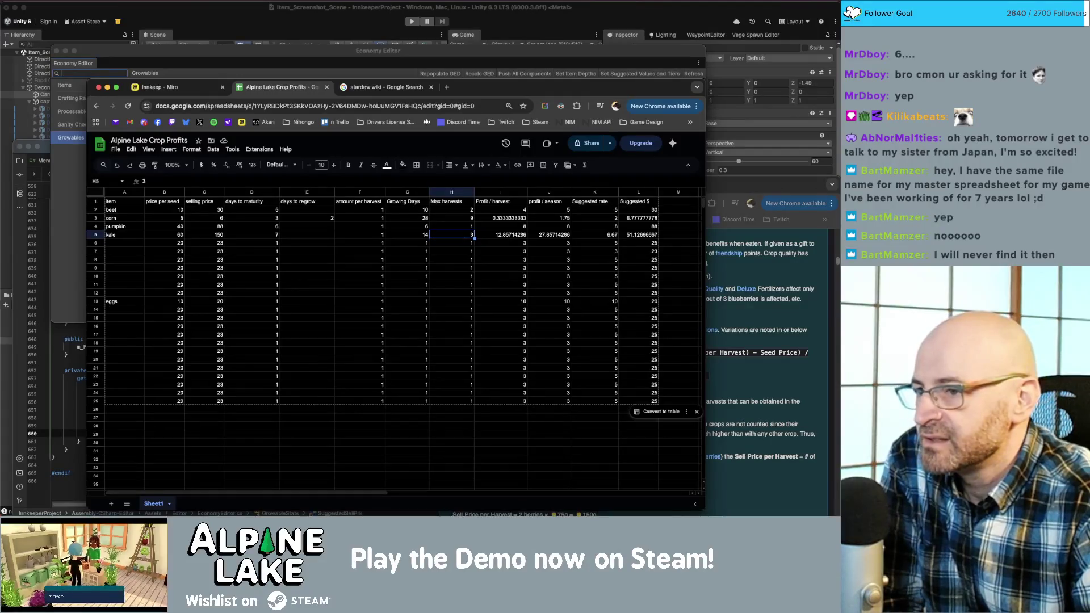
- Enter 7 growing days and 1 max harvest for kale
{"action": "key", "text": "Left"}
{"action": "key", "text": "Left"}
{"action": "key", "text": "Left"}
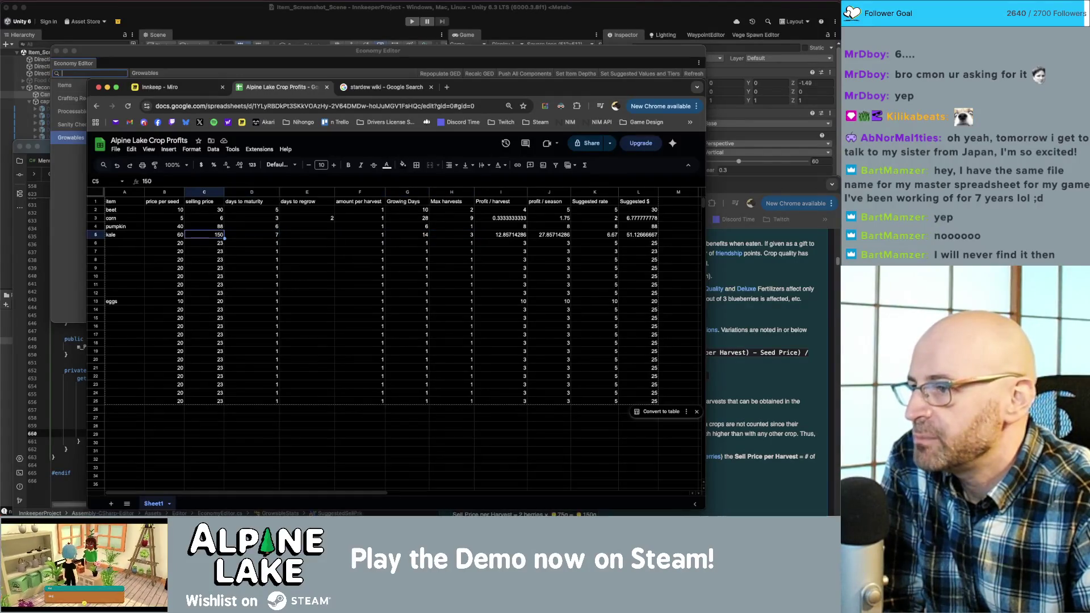
{"action": "key", "text": "Right"}
{"action": "key", "text": "Right"}
{"action": "key", "text": "Right"}
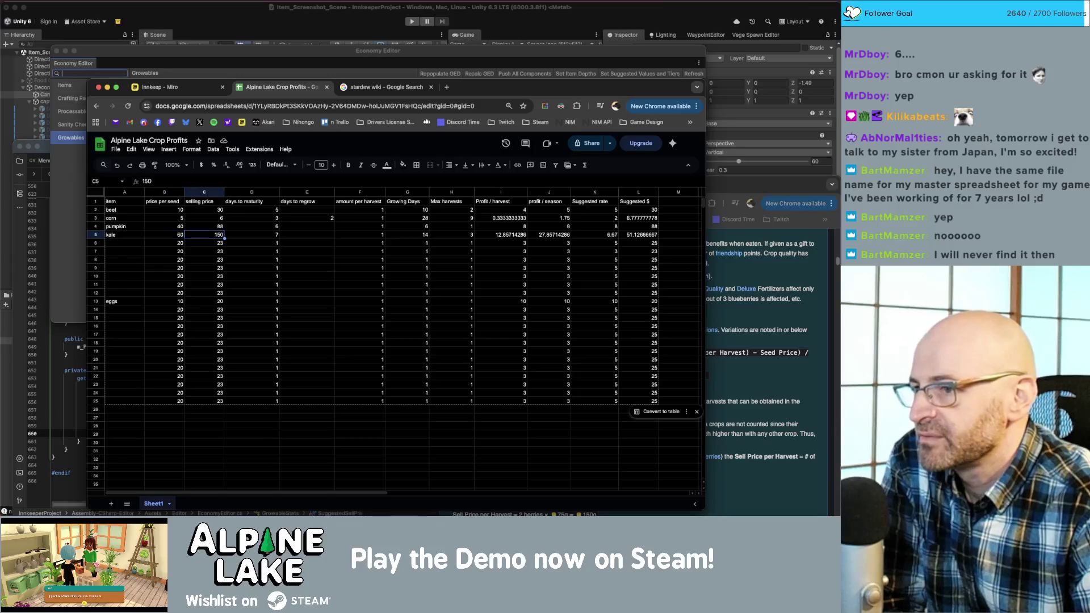
{"action": "key", "text": "Left"}
{"action": "key", "text": "Left"}
{"action": "key", "text": "Left"}
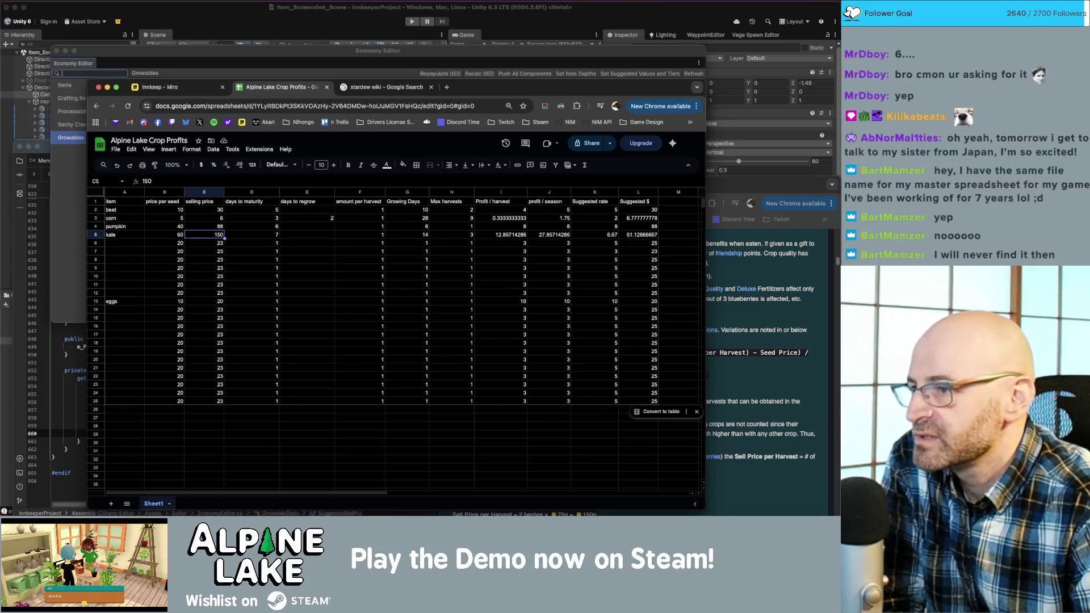
{"action": "key", "text": "Right"}
{"action": "key", "text": "Right"}
{"action": "key", "text": "Right"}
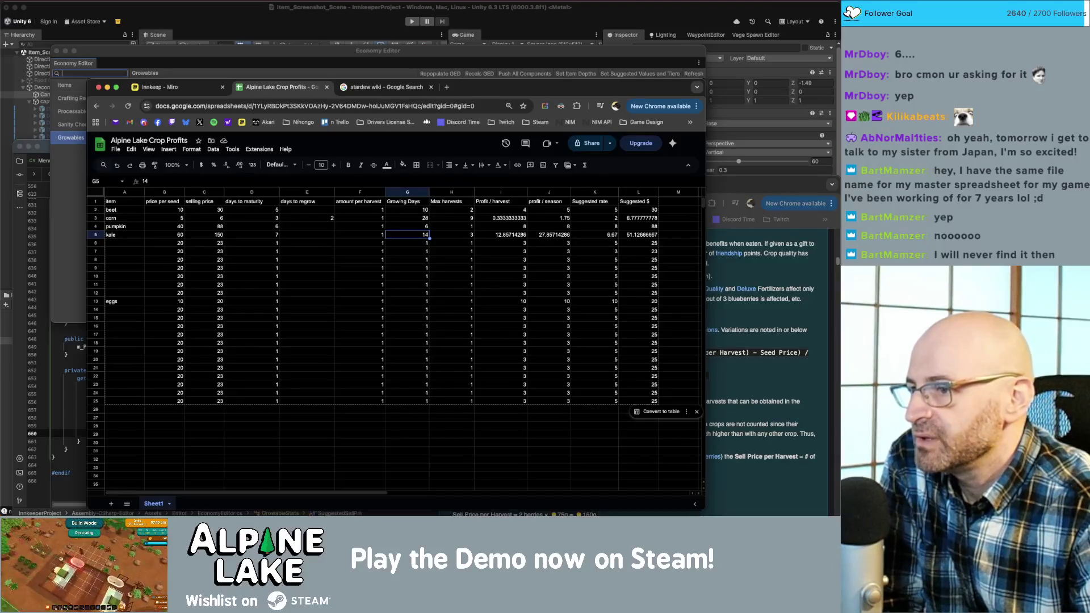
{"action": "type", "text": "7"}
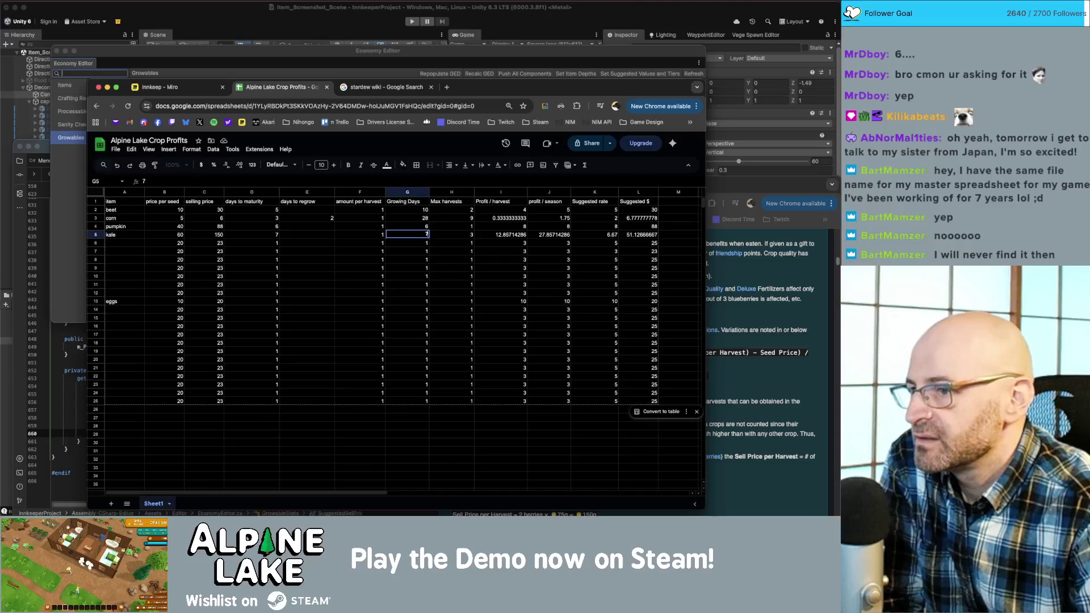
{"action": "key", "text": "Tab"}
{"action": "type", "text": "1"}
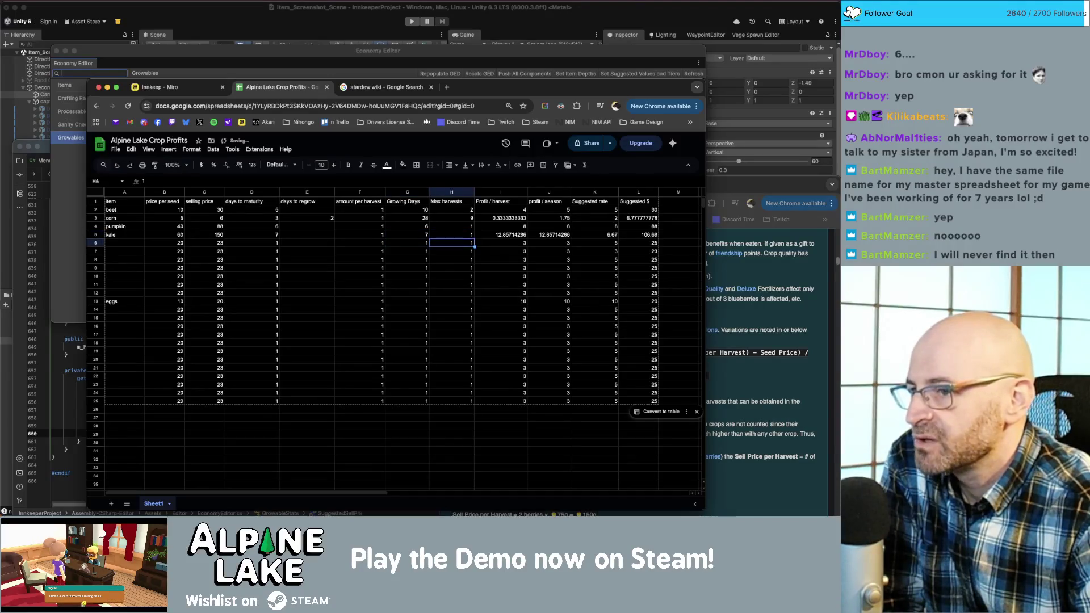
{"action": "key", "text": "Tab"}
{"action": "key", "text": "Tab"}
{"action": "key", "text": "Tab"}
- Set kale's days to maturity to 6, correcting an initial 5
{"action": "key", "text": "Left"}
{"action": "key", "text": "Left"}
{"action": "key", "text": "Left"}
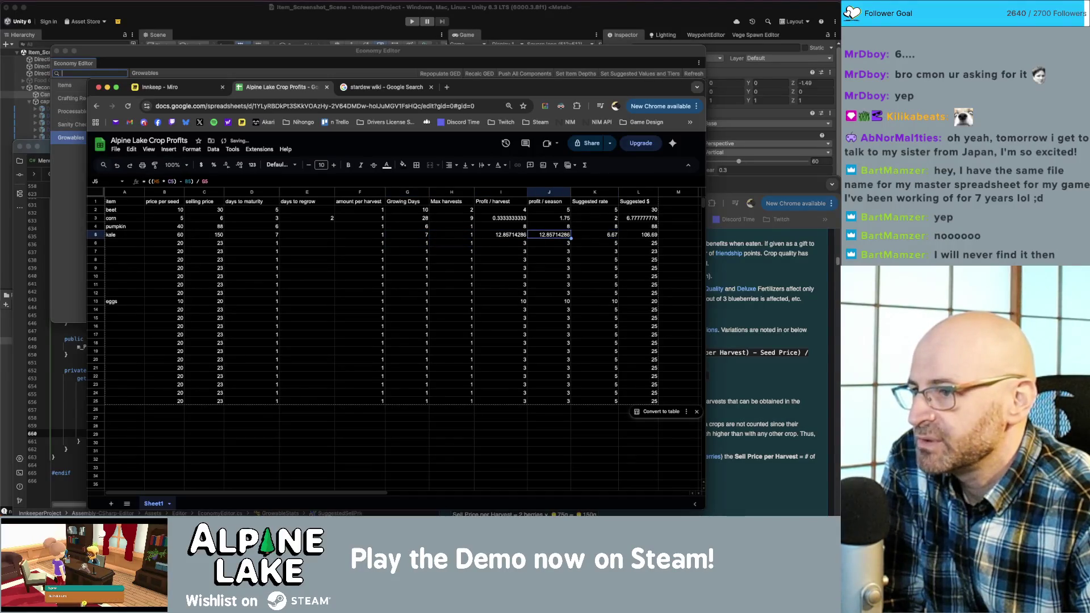
{"action": "key", "text": "Right"}
{"action": "key", "text": "Right"}
{"action": "key", "text": "Right"}
{"action": "key", "text": "Right"}
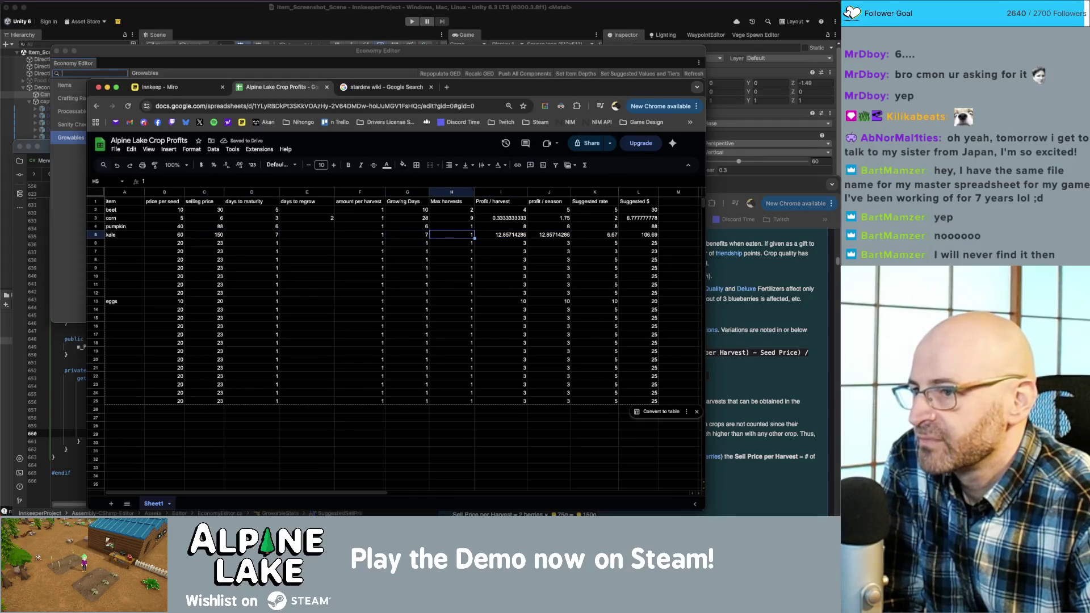
{"action": "key", "text": "Left"}
{"action": "key", "text": "Left"}
{"action": "key", "text": "Left"}
{"action": "key", "text": "Left"}
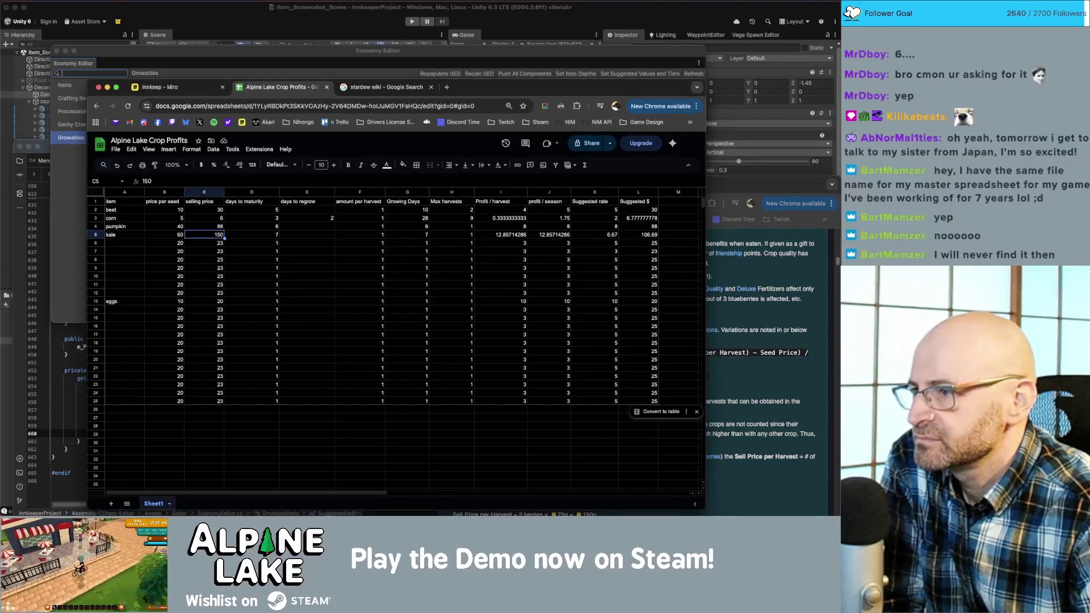
{"action": "key", "text": "Right"}
{"action": "key", "text": "Right"}
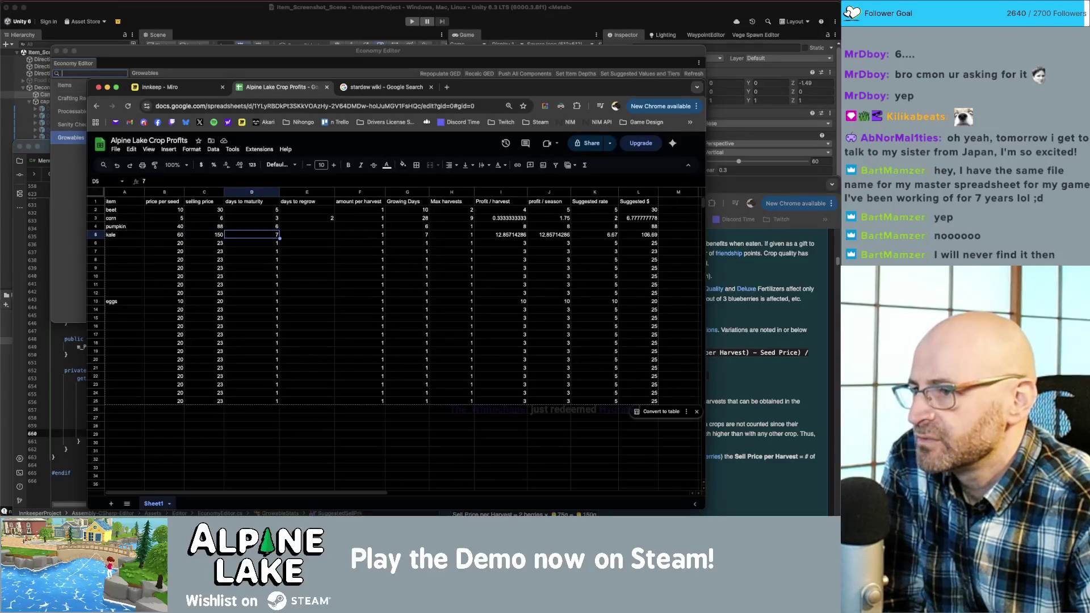
{"action": "type", "text": "5"}
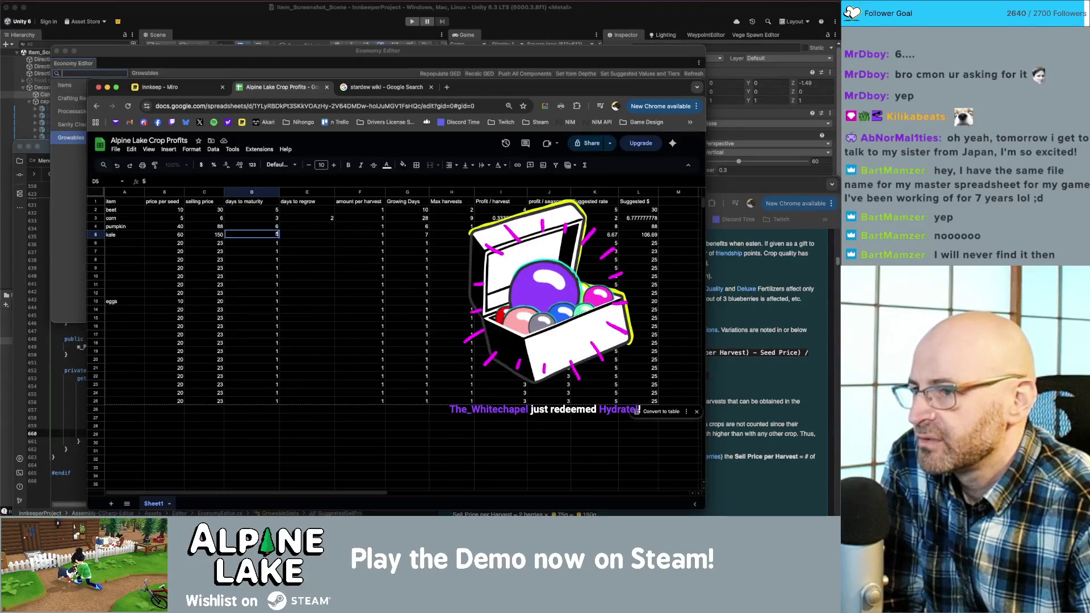
{"action": "key", "text": "Return"}
{"action": "key", "text": "Up"}
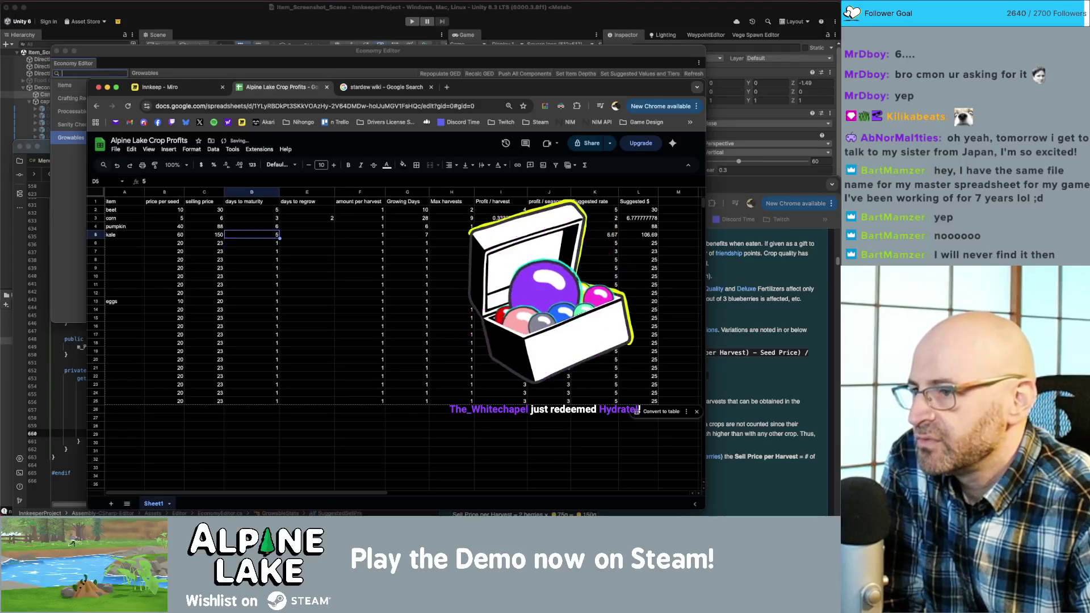
{"action": "type", "text": "6"}
{"action": "key", "text": "Return"}
- Change kale's growing days to 6 and check the 100.02 suggested price
{"action": "key", "text": "Up"}
{"action": "key", "text": "Right"}
{"action": "key", "text": "Right"}
{"action": "key", "text": "Right"}
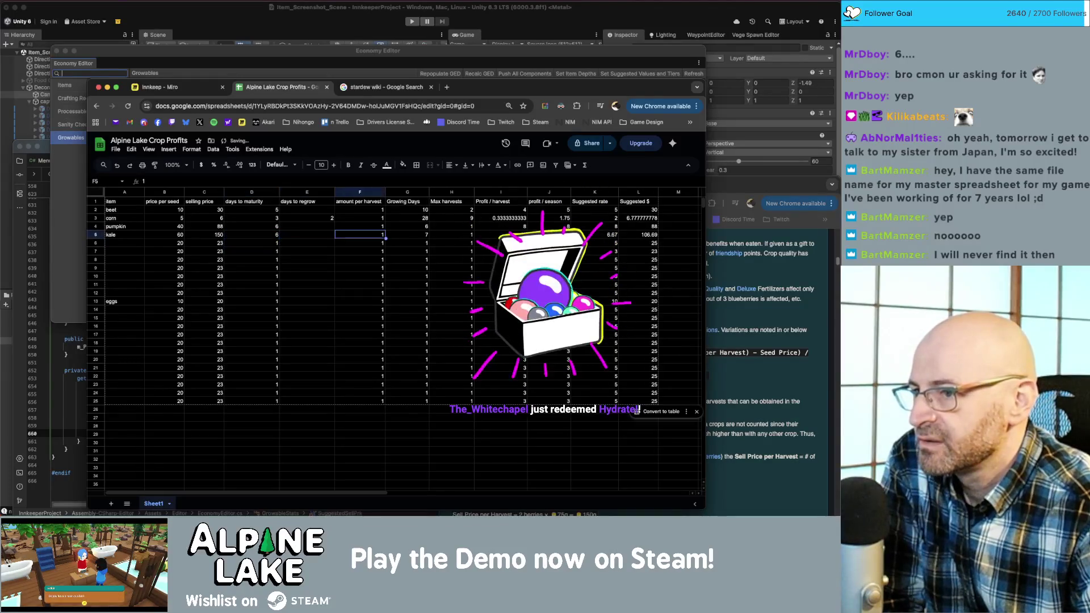
{"action": "type", "text": "6"}
{"action": "key", "text": "Return"}
{"action": "key", "text": "Up"}
{"action": "key", "text": "Right"}
{"action": "key", "text": "Right"}
{"action": "key", "text": "Right"}
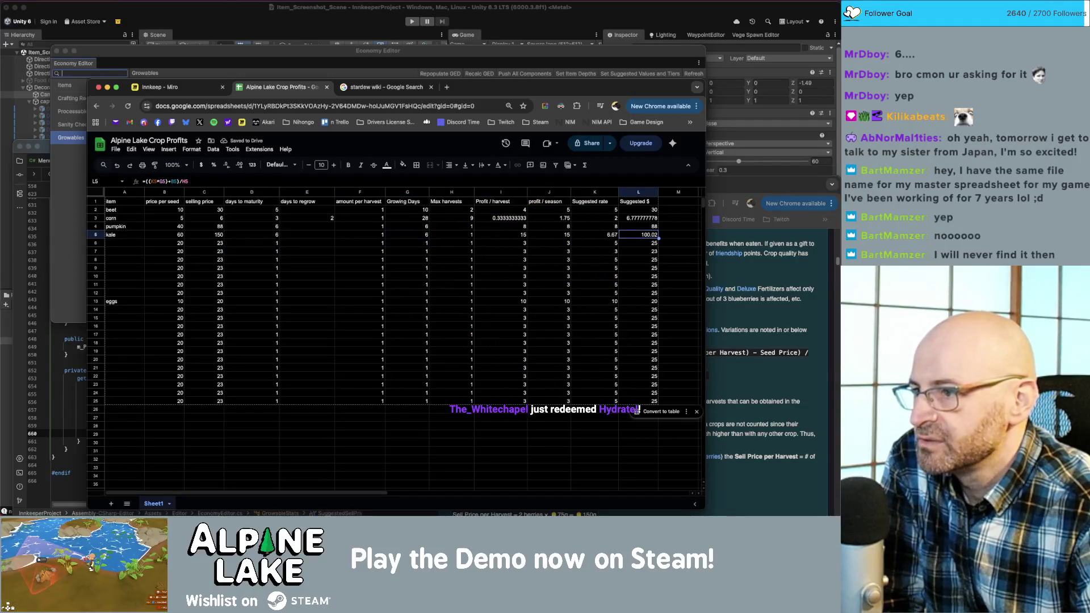
{"action": "key", "text": "Left"}
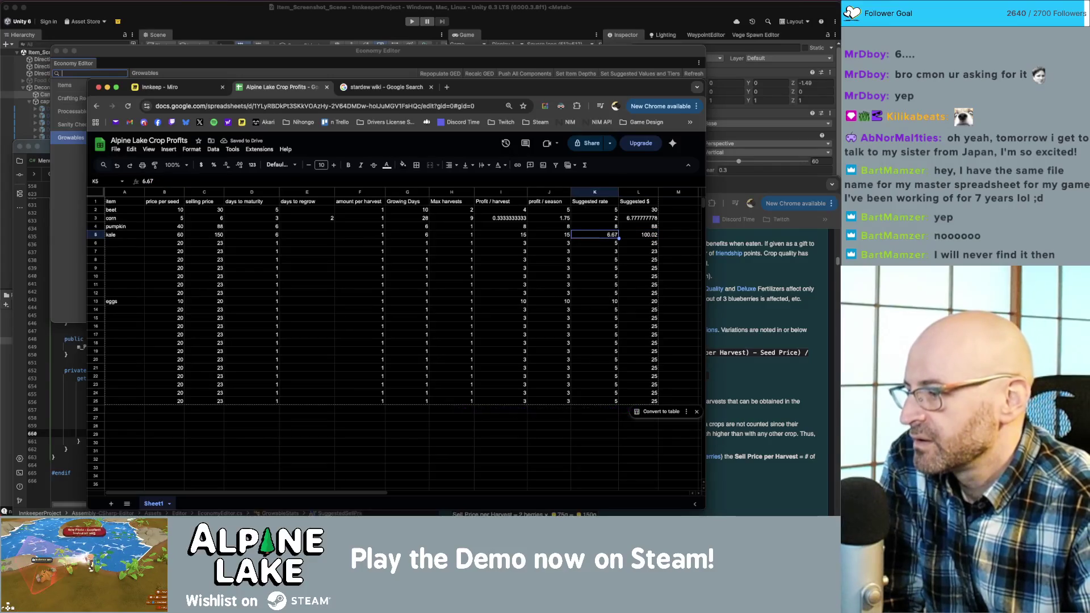
{"action": "left_click", "coordinate": [763, 303]}
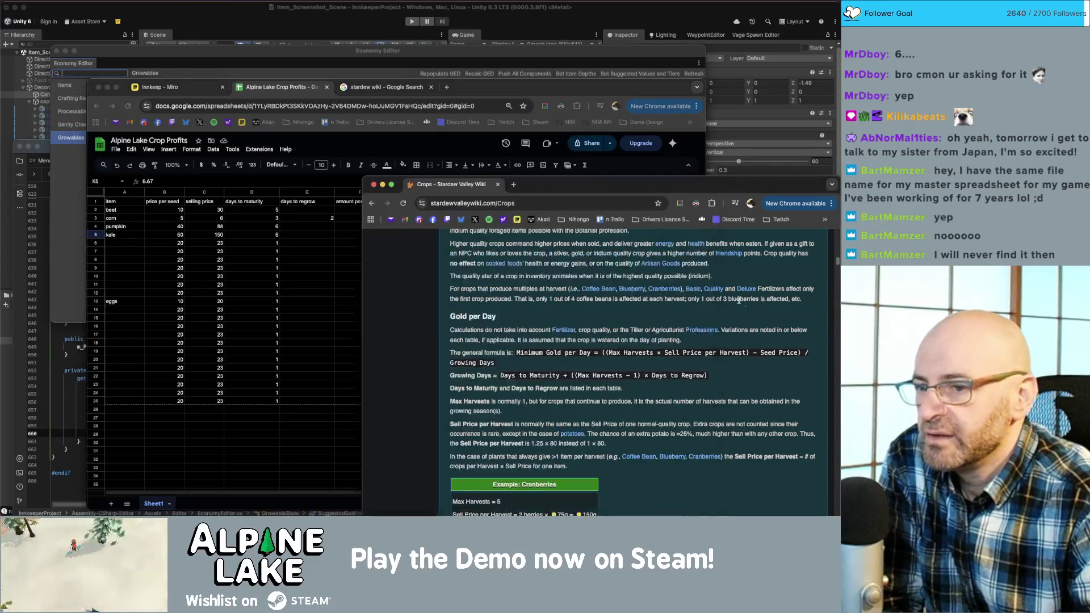
- Search the wiki Crops page for kale to confirm its 70g seed cost, then clear kale's seed price in the sheet
{"action": "scroll", "coordinate": [738, 301], "scroll_direction": "down", "scroll_amount": 15}
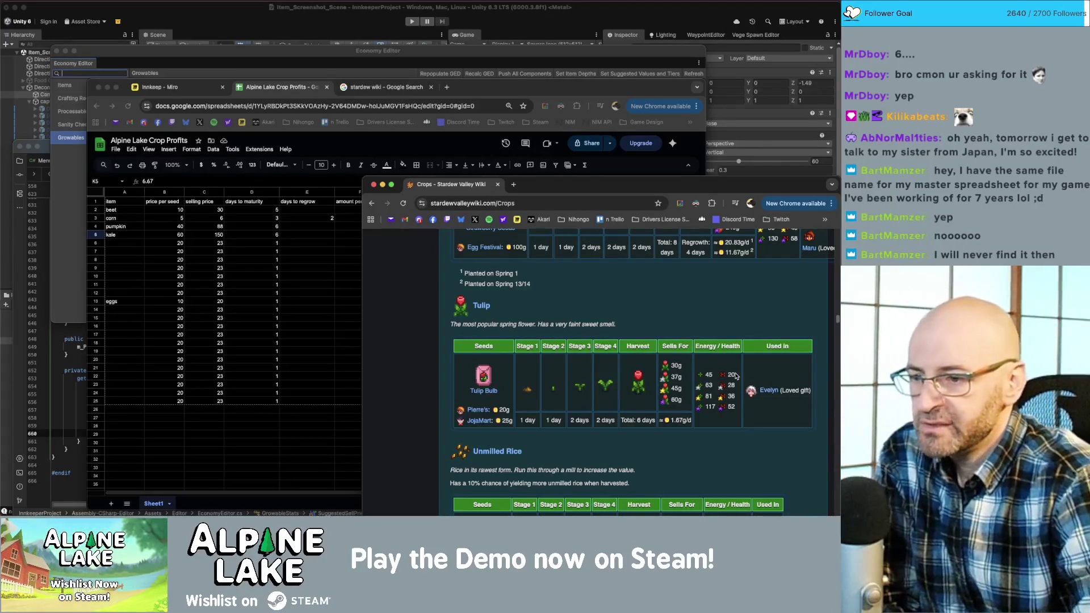
{"action": "scroll", "coordinate": [643, 382], "scroll_direction": "down", "scroll_amount": 5}
{"action": "scroll", "coordinate": [658, 341], "scroll_direction": "down", "scroll_amount": 3}
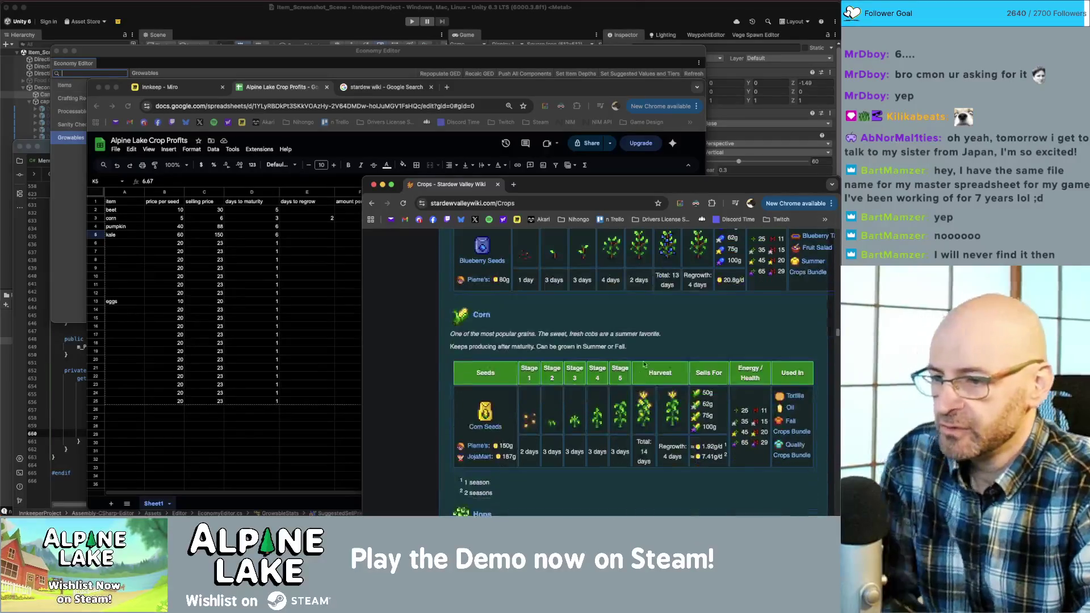
{"action": "key", "text": "super+f"}
{"action": "type", "text": "kale"}
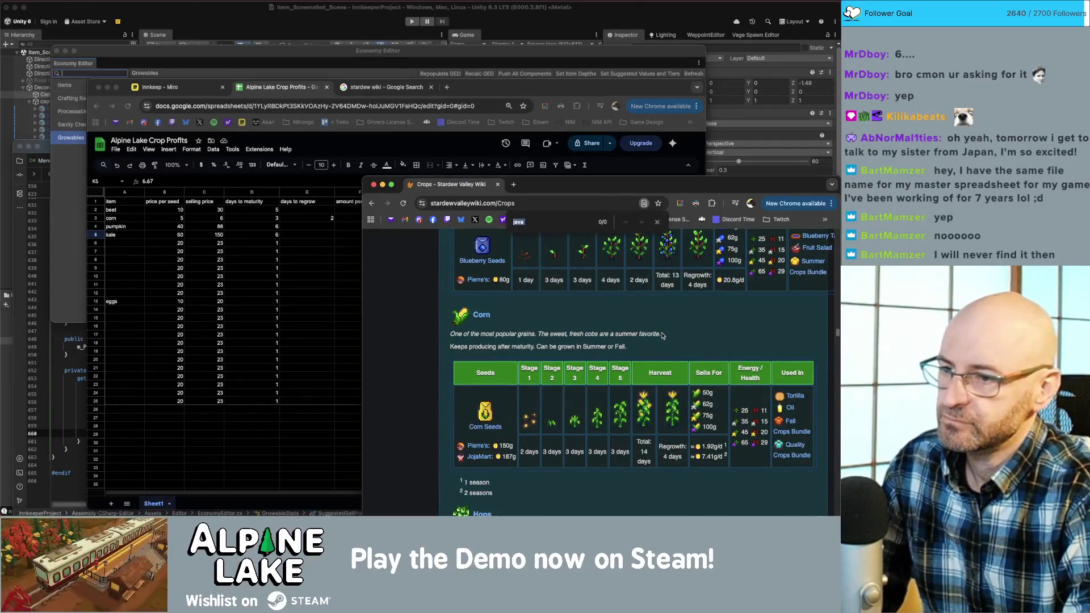
{"action": "key", "text": "Return"}
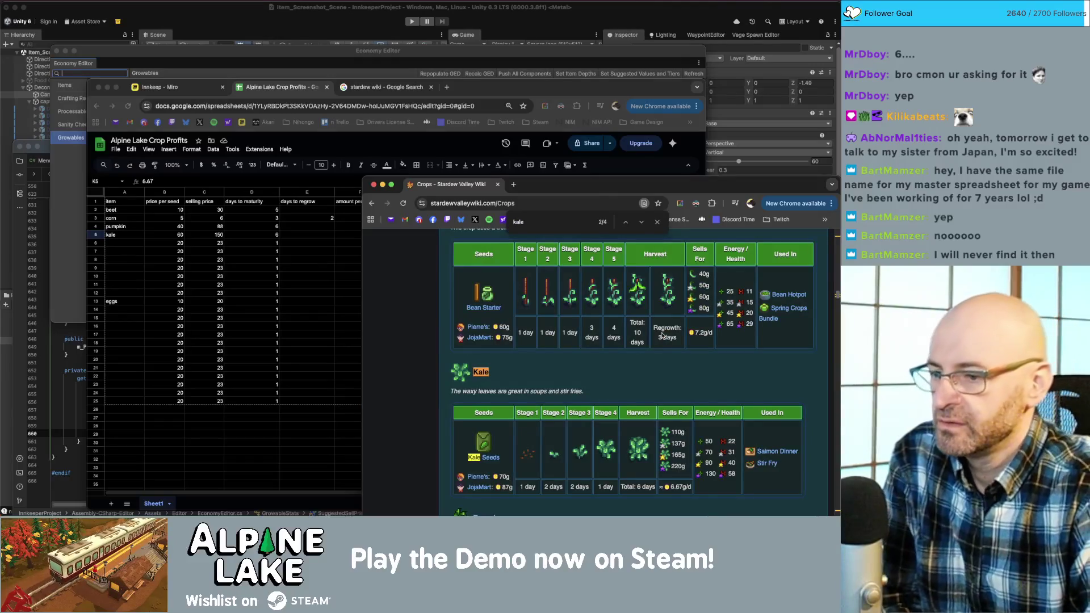
{"action": "scroll", "coordinate": [641, 363], "scroll_direction": "down", "scroll_amount": 1}
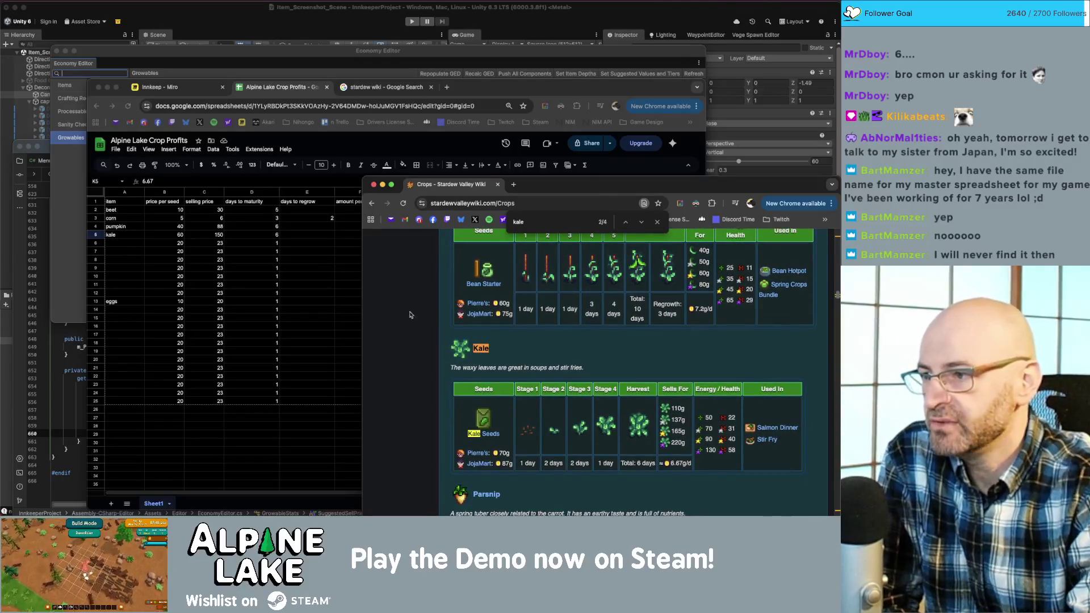
{"action": "left_click", "coordinate": [163, 234]}
{"action": "key", "text": "BackSpace"}
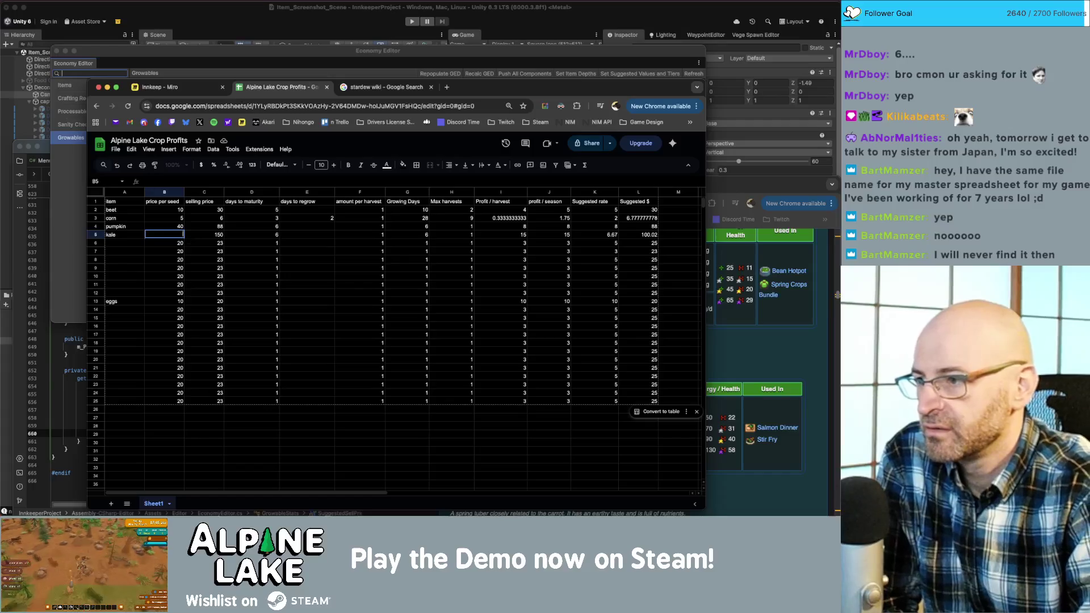
- Enter 70 as kale's seed price, giving Suggested $ 110.02, and review the L5 formula
{"action": "type", "text": "70"}
{"action": "key", "text": "Return"}
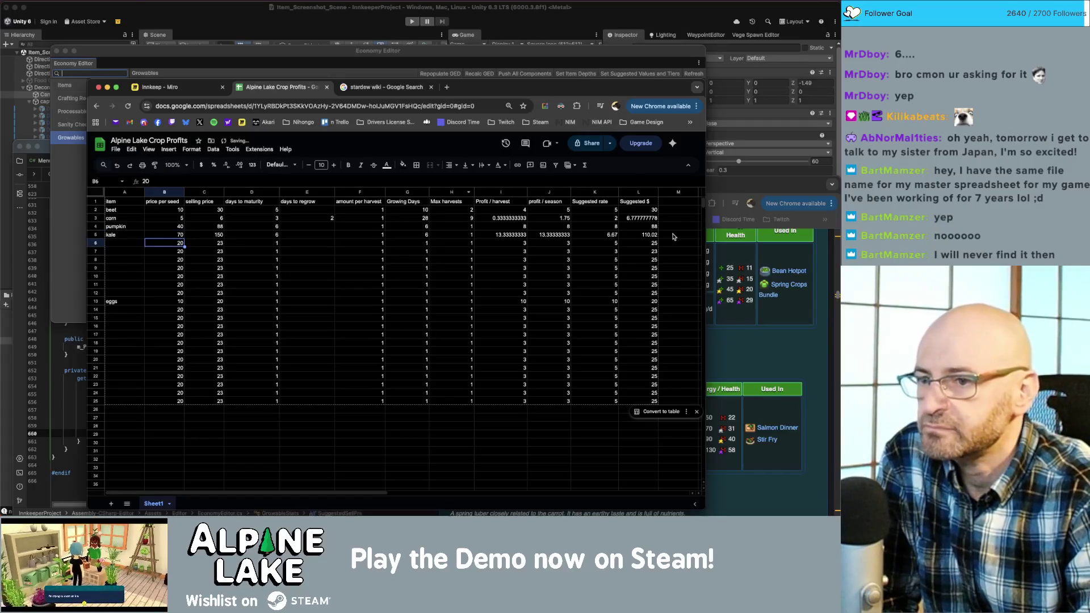
{"action": "double_click", "coordinate": [650, 238]}
{"action": "left_click", "coordinate": [728, 346]}
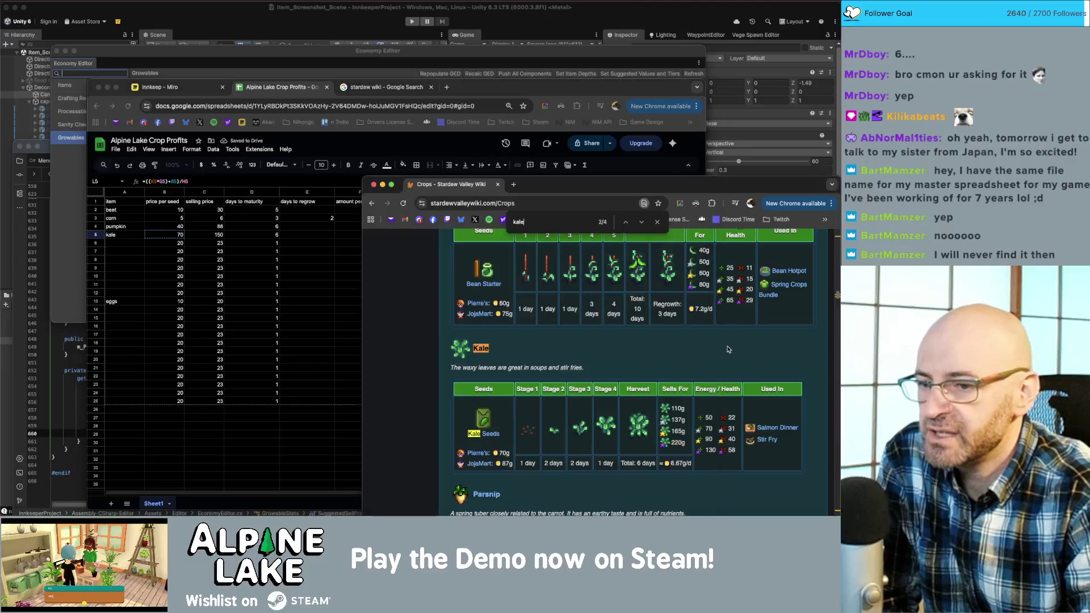
{"action": "left_click", "coordinate": [238, 276]}
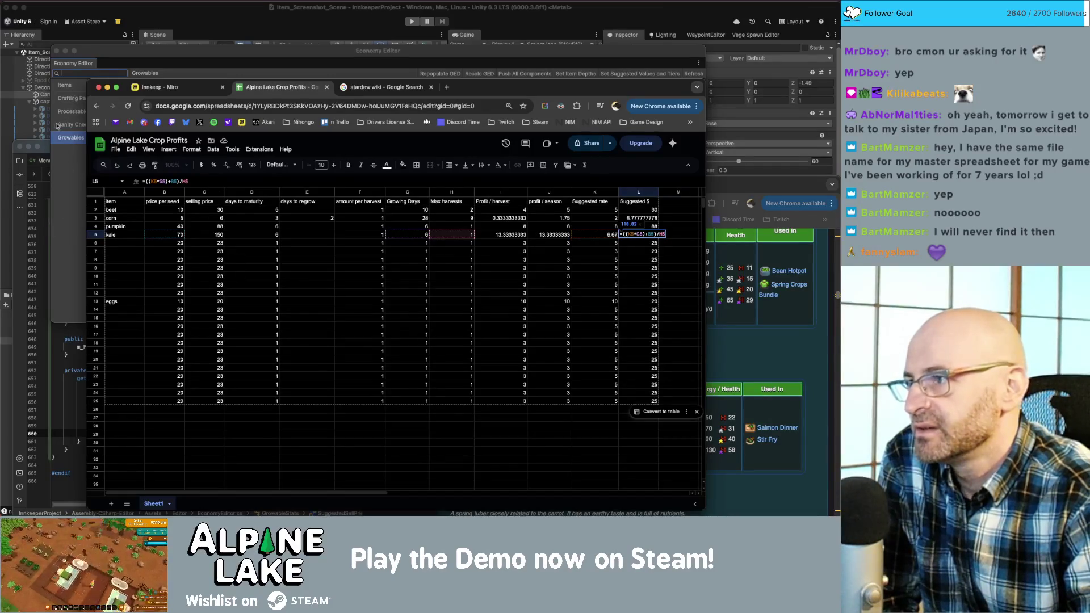
{"action": "left_click", "coordinate": [45, 149]}
{"action": "left_click", "coordinate": [168, 408]}
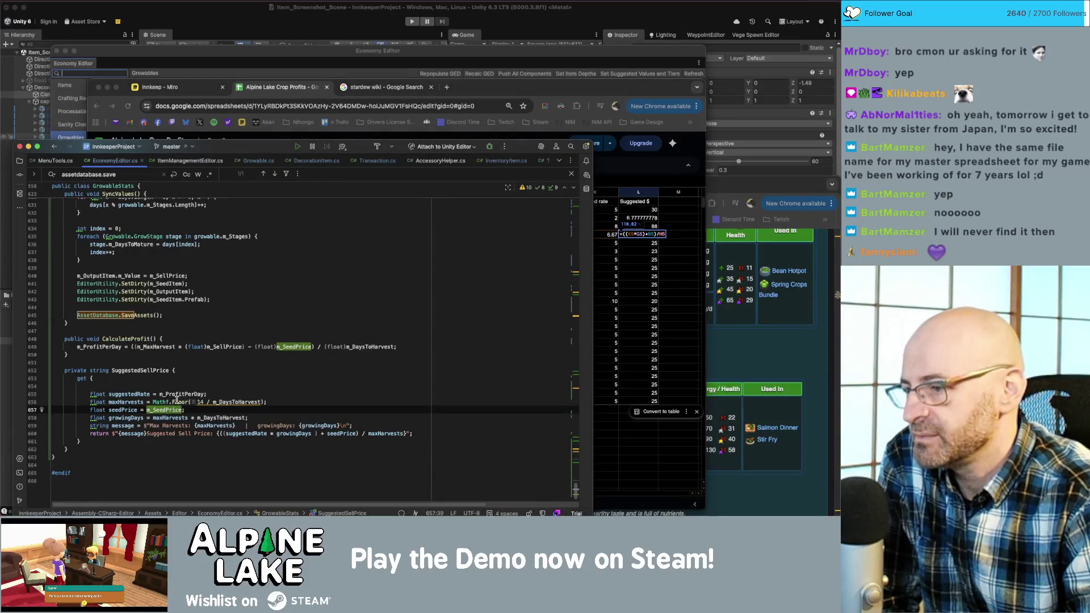
- Remove the Mathf.Floor(14 / …) division from the maxHarvests line
{"action": "left_click", "coordinate": [206, 402]}
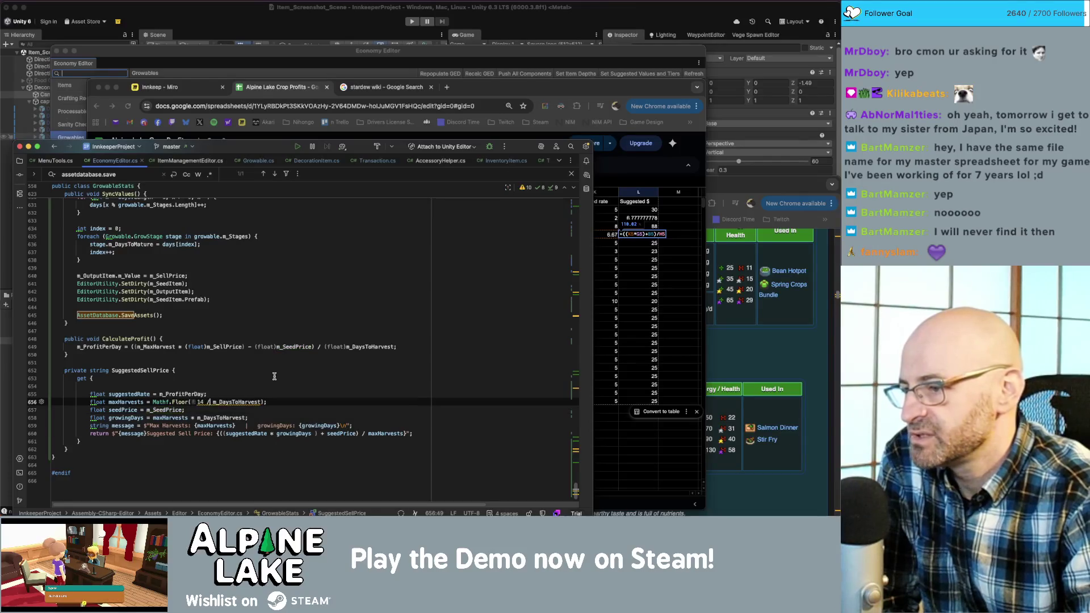
{"action": "key", "text": "BackSpace"}
{"action": "key", "text": "BackSpace"}
{"action": "key", "text": "BackSpace"}
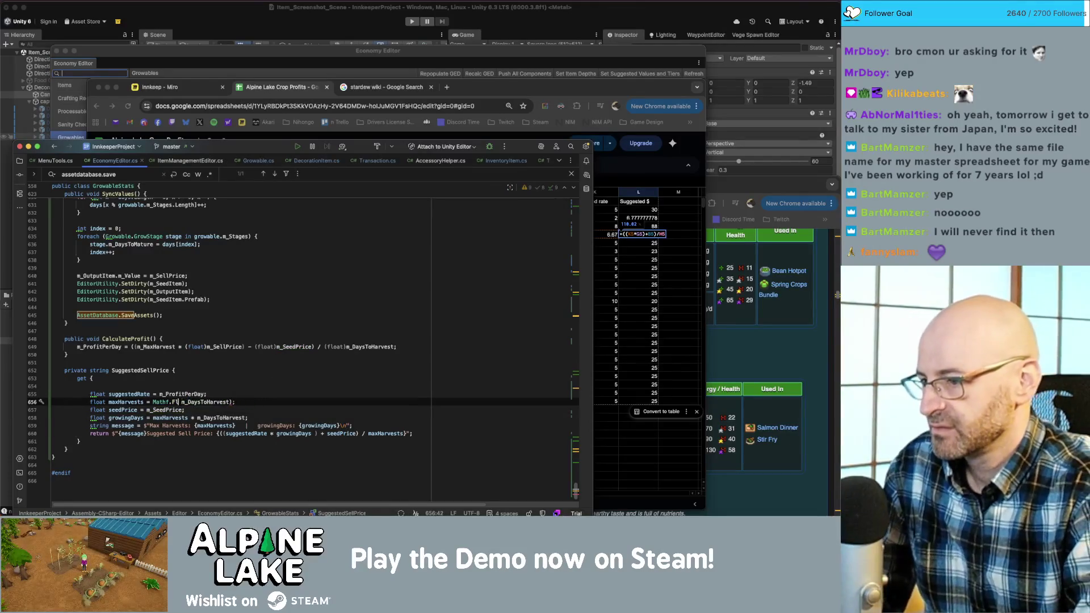
{"action": "key", "text": "BackSpace"}
{"action": "key", "text": "BackSpace"}
{"action": "key", "text": "BackSpace"}
{"action": "key", "text": "ctrl+Right"}
{"action": "key", "text": "Delete"}
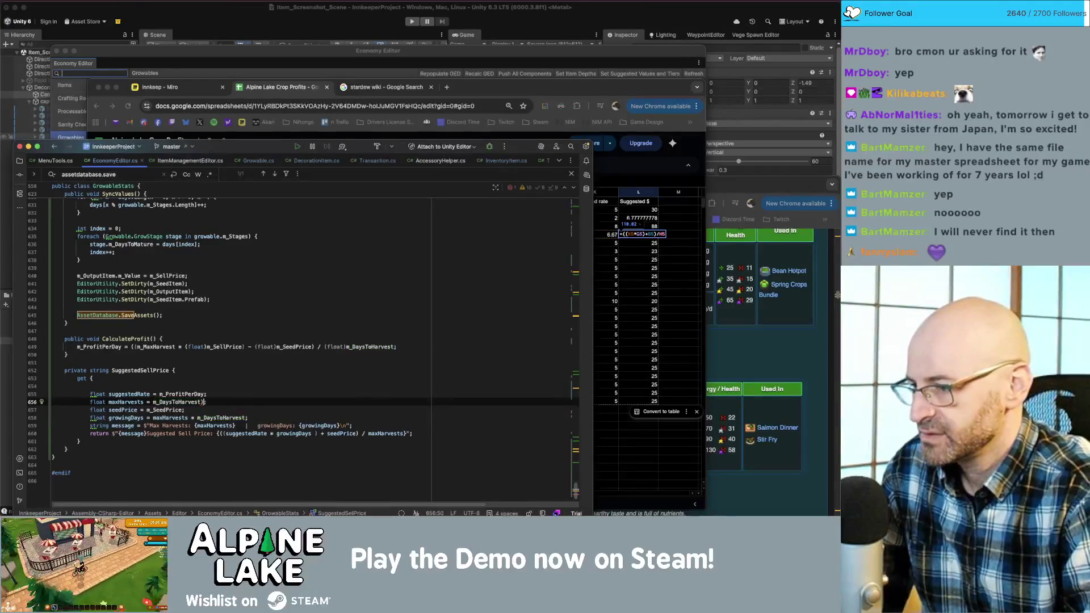
- Set growingDays to m_DaysToHarvest and maxHarvests to 1 in SuggestedSellPrice
{"action": "left_click", "coordinate": [198, 417]}
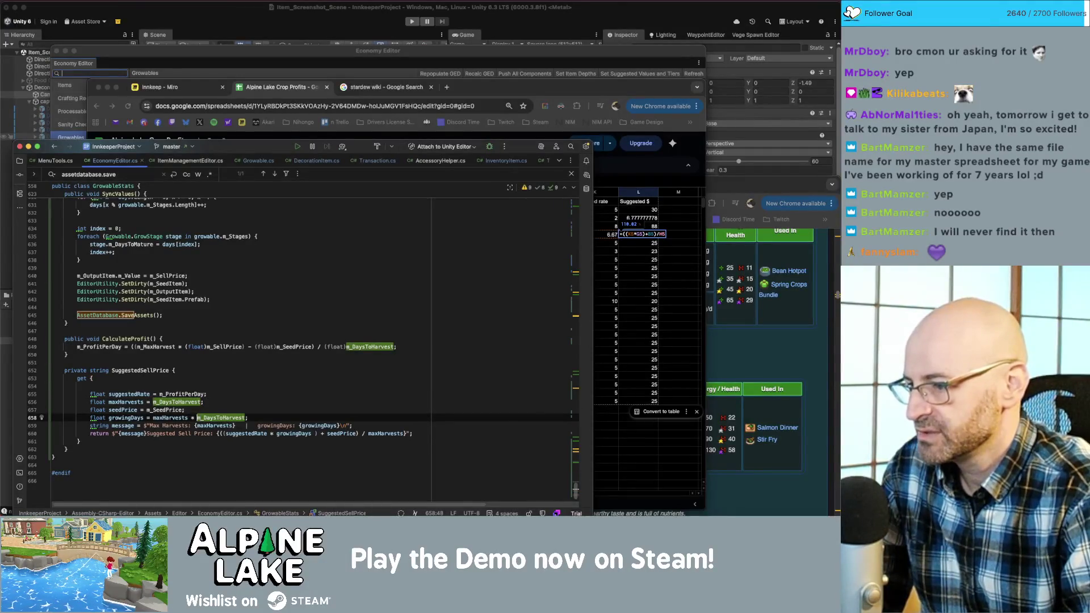
{"action": "key", "text": "alt+Up"}
{"action": "key", "text": "alt+Up"}
{"action": "key", "text": "alt+Up"}
{"action": "type", "text": "1;"}
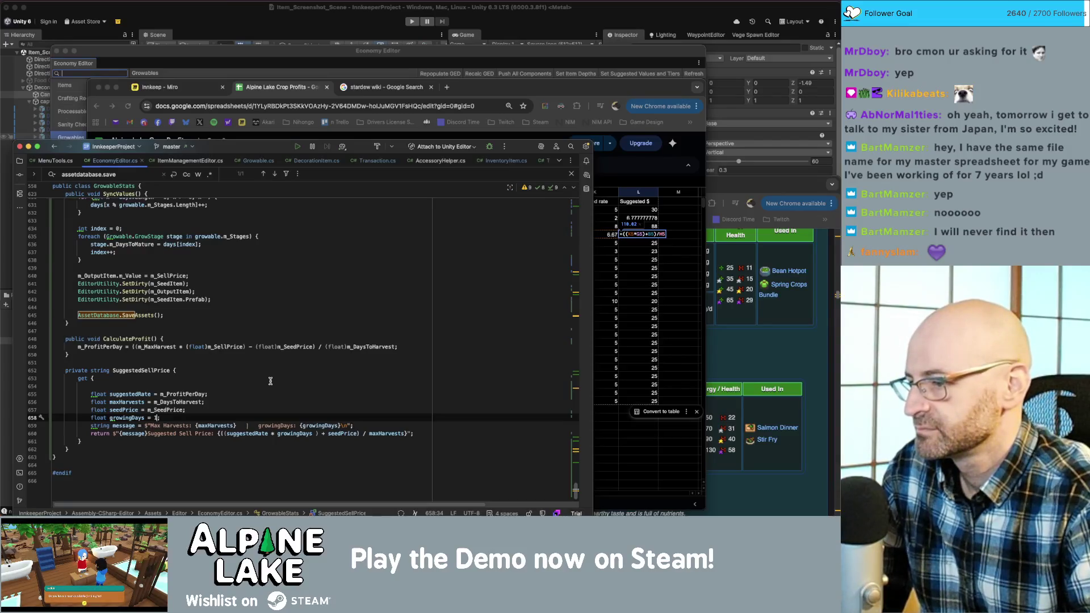
{"action": "key", "text": "shift+Left"}
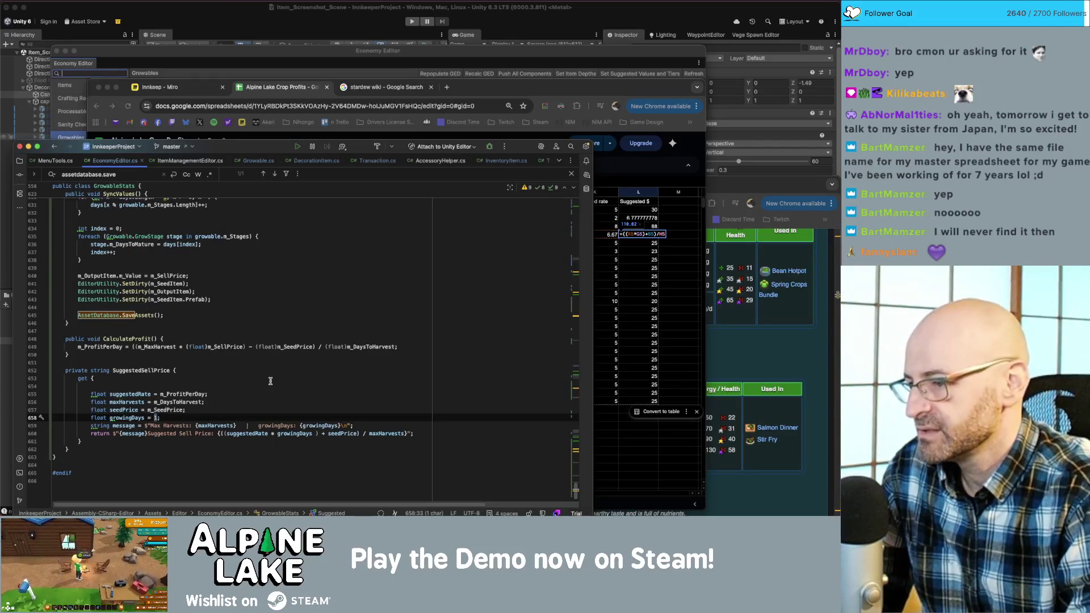
{"action": "type", "text": "m_day"}
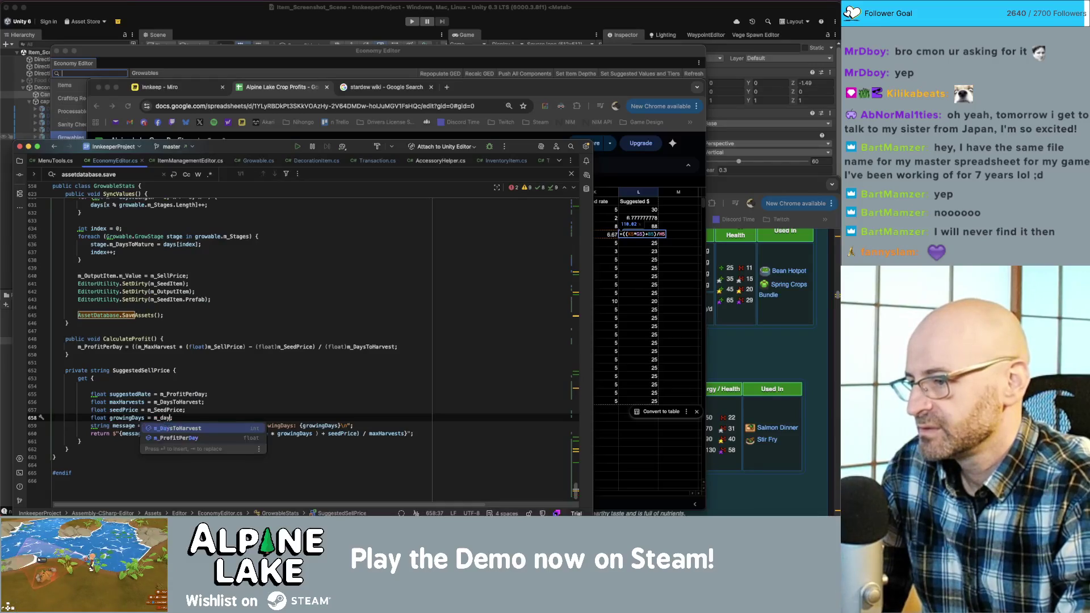
{"action": "type", "text": "stoH"}
{"action": "key", "text": "Return"}
{"action": "double_click", "coordinate": [178, 401]}
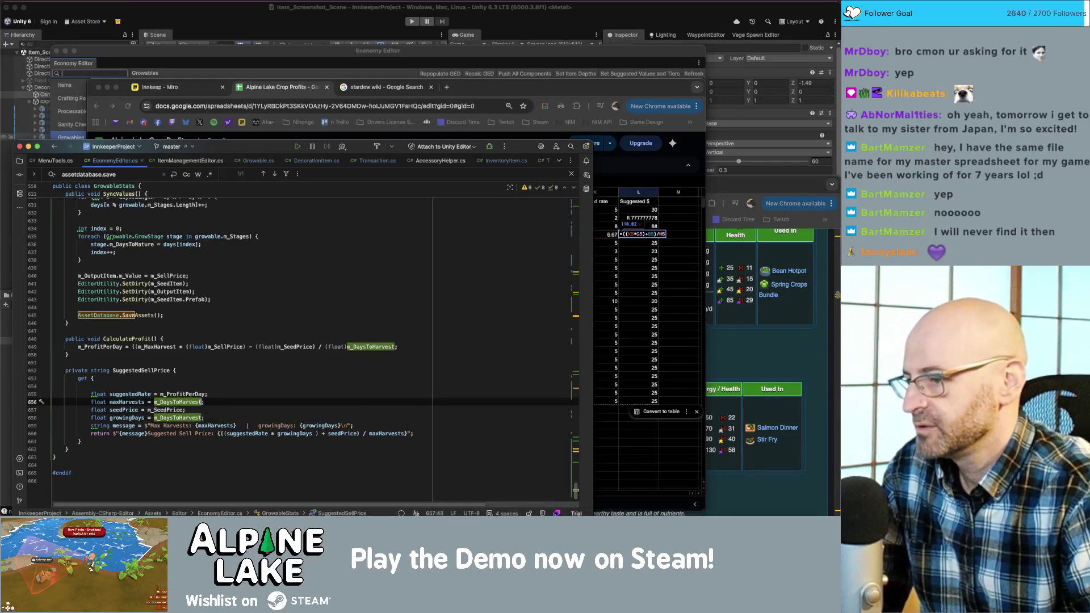
{"action": "type", "text": "1"}
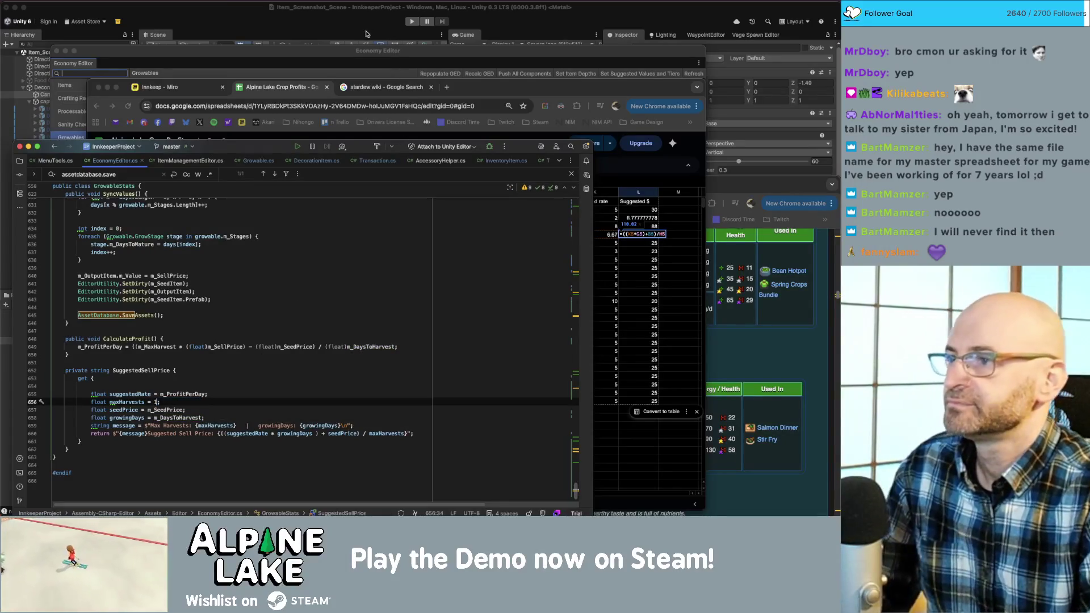
{"action": "left_click", "coordinate": [344, 54]}
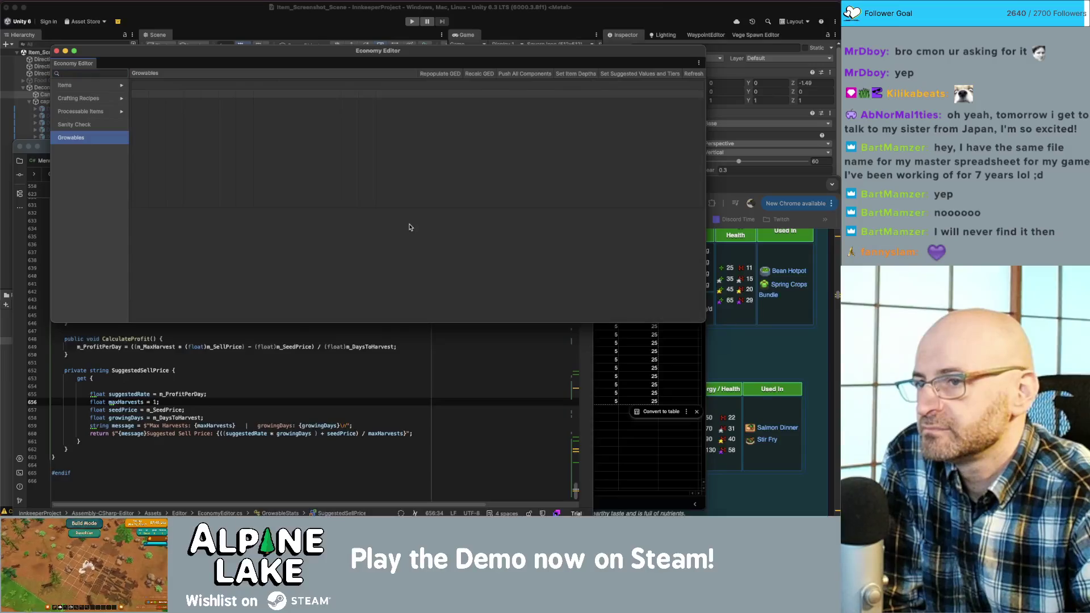
- Set lettuce's seed price to 70 in the Growables table
{"action": "scroll", "coordinate": [409, 224], "scroll_direction": "down", "scroll_amount": 3}
{"action": "scroll", "coordinate": [407, 222], "scroll_direction": "down", "scroll_amount": 2}
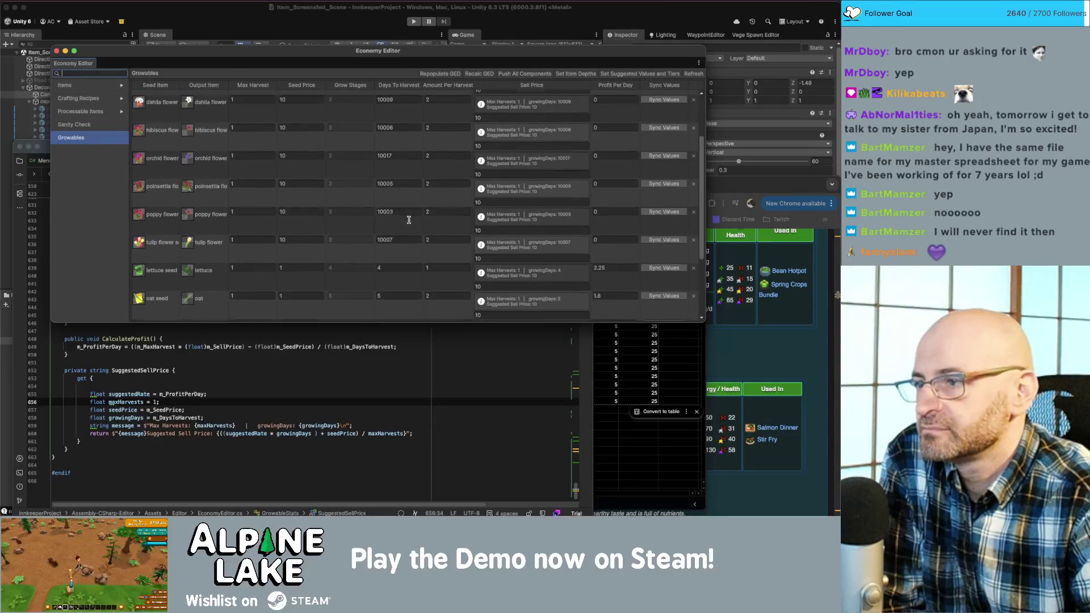
{"action": "left_click", "coordinate": [278, 241]}
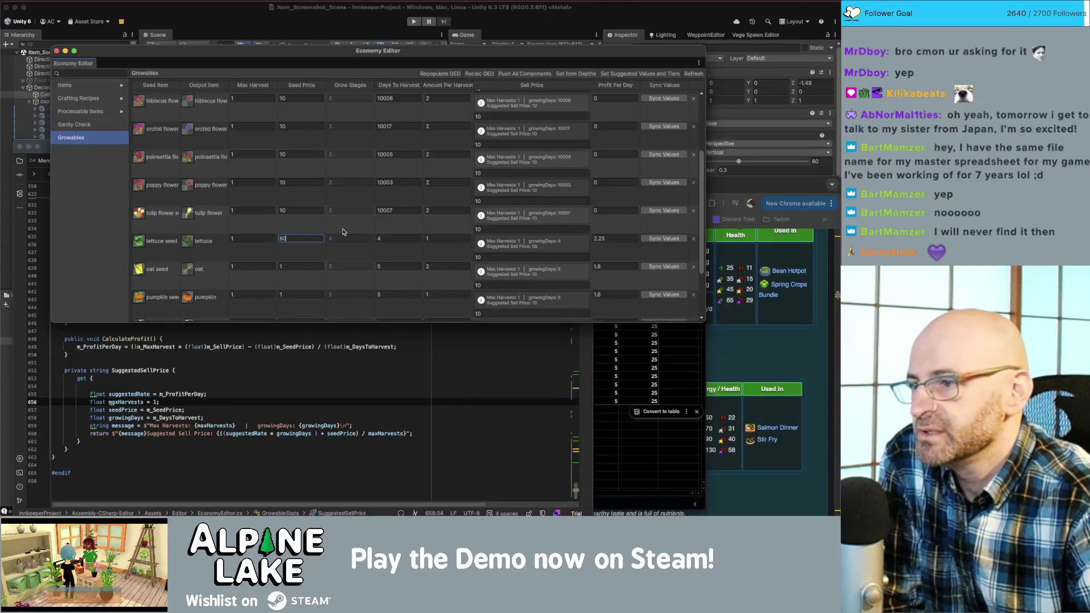
{"action": "key", "text": "BackSpace"}
{"action": "key", "text": "BackSpace"}
{"action": "type", "text": "7"}
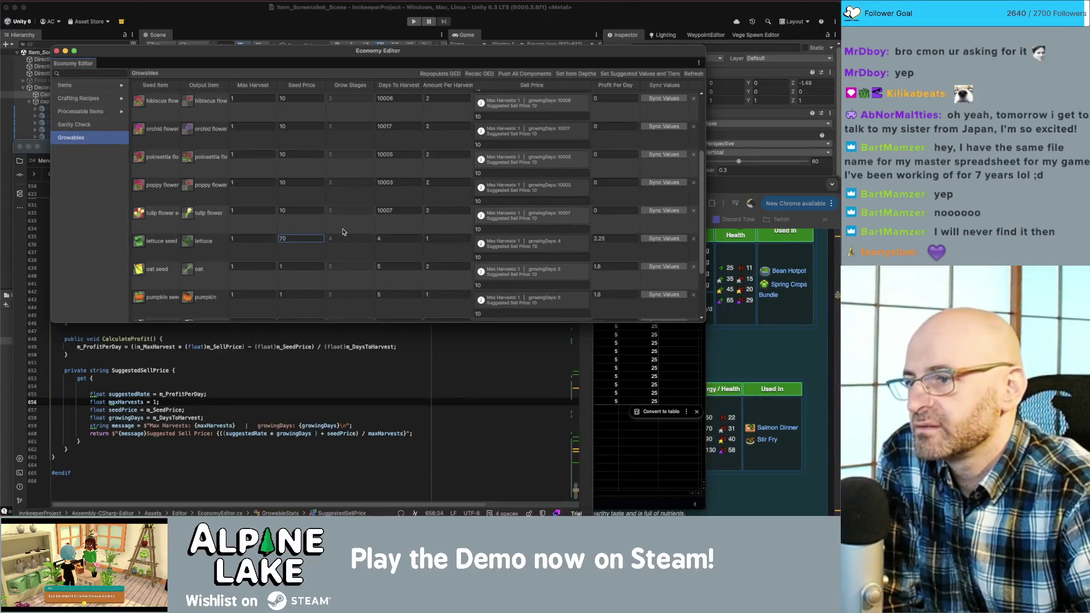
{"action": "left_click", "coordinate": [625, 239]}
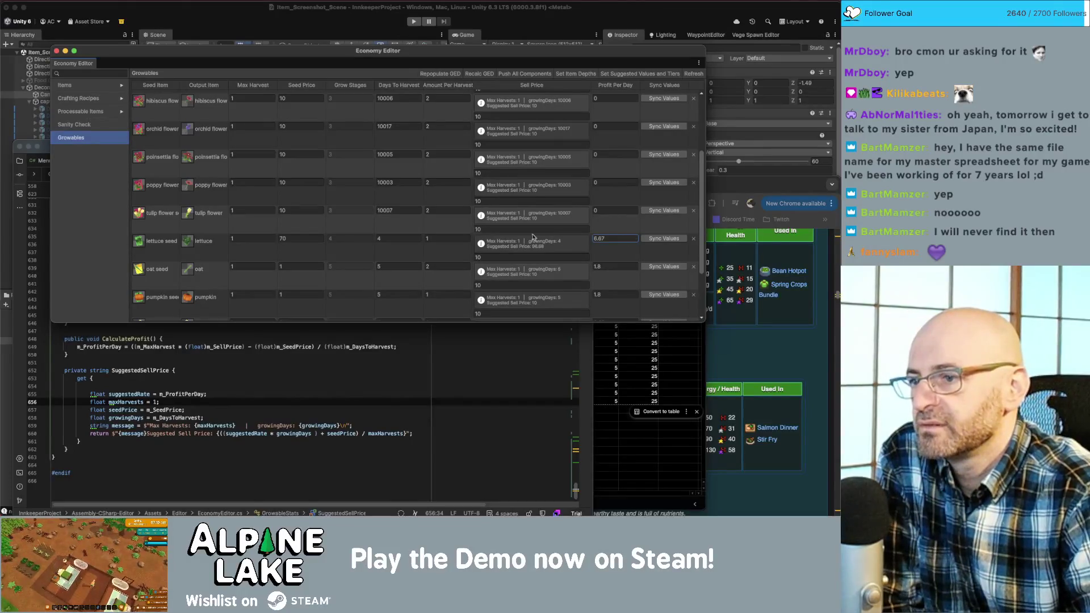
- Edit lettuce's days to harvest to 4 and its amount per harvest to 1
{"action": "left_click", "coordinate": [399, 239]}
{"action": "type", "text": "3"}
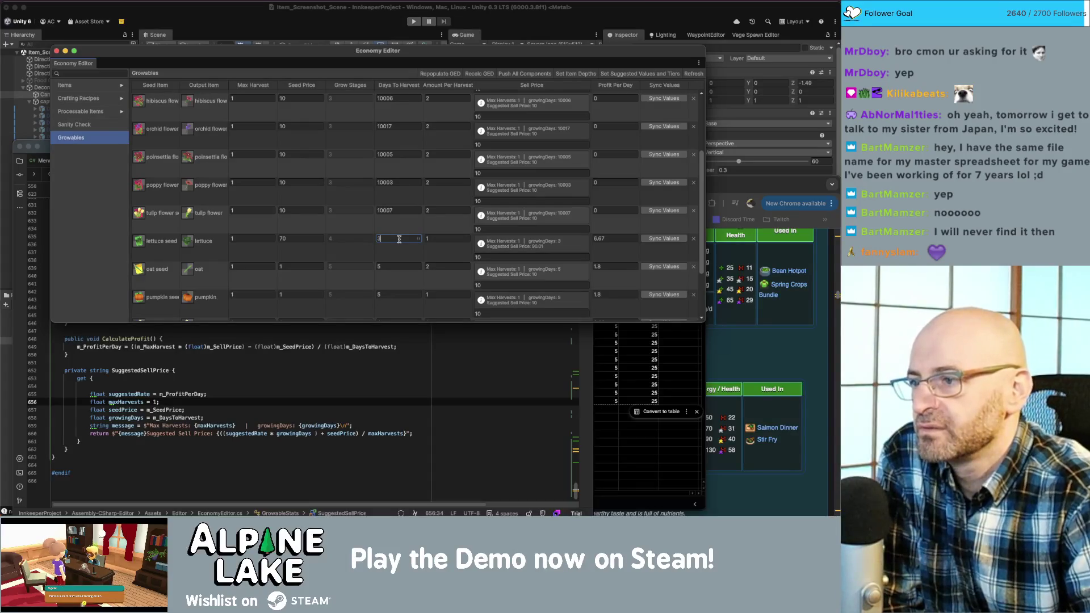
{"action": "key", "text": "BackSpace"}
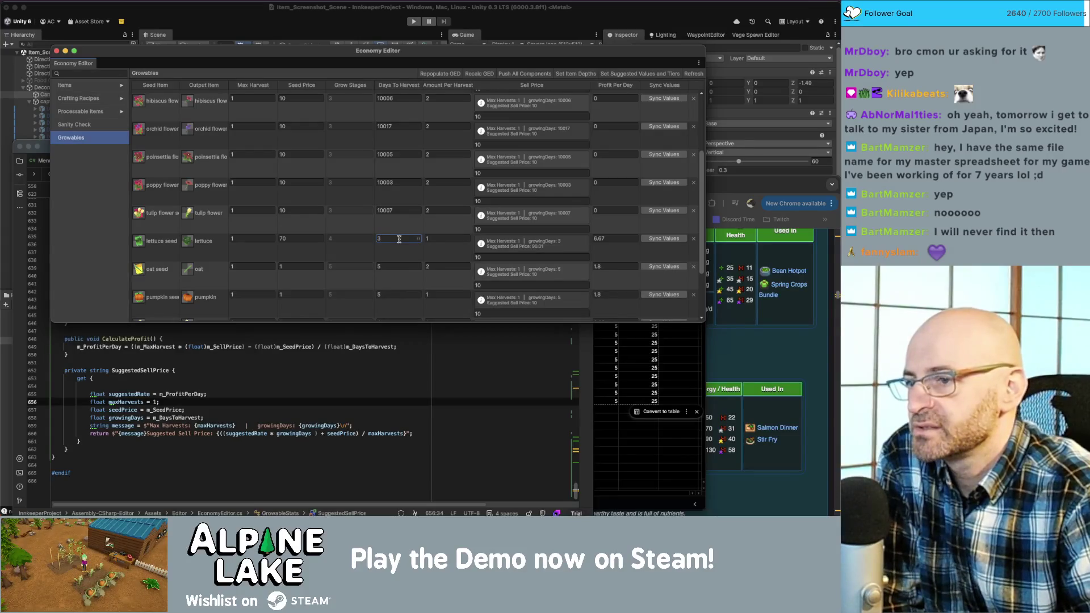
{"action": "left_click", "coordinate": [438, 240]}
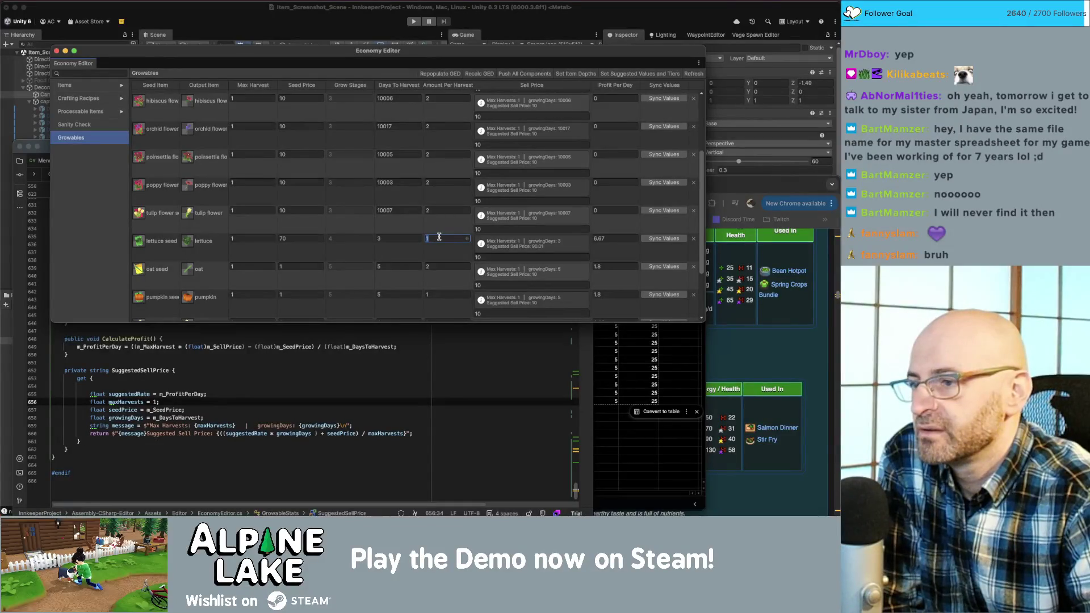
{"action": "left_click", "coordinate": [398, 239]}
{"action": "type", "text": "4"}
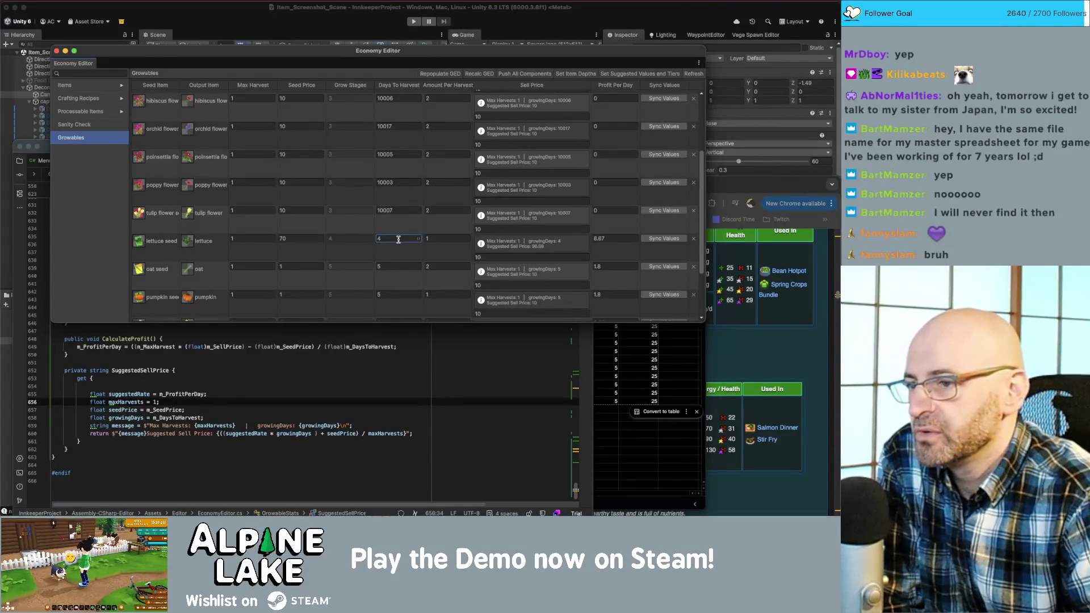
{"action": "left_click", "coordinate": [450, 237]}
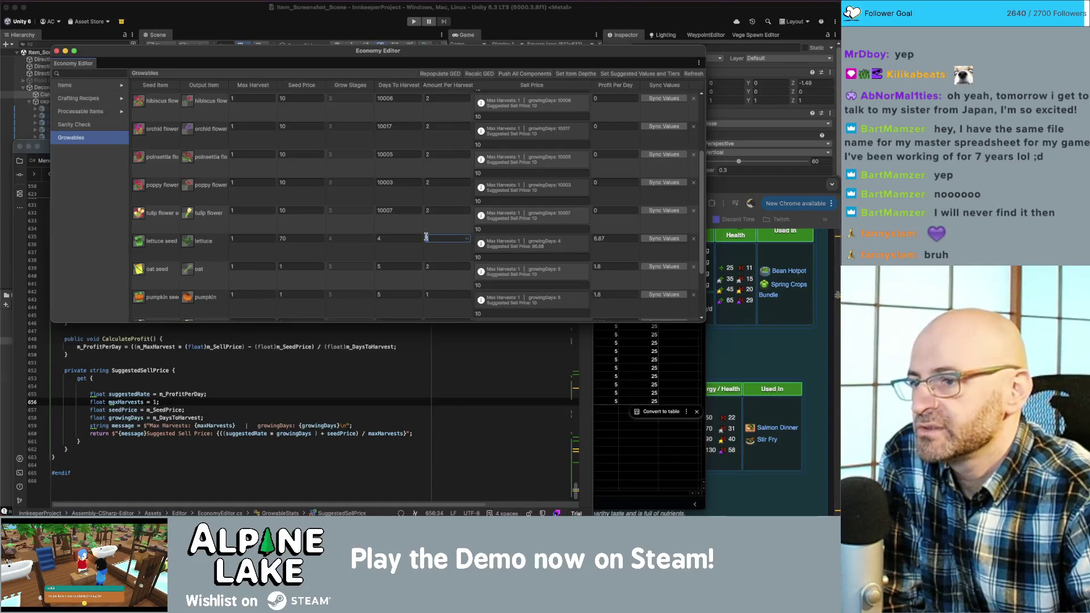
{"action": "type", "text": "1"}
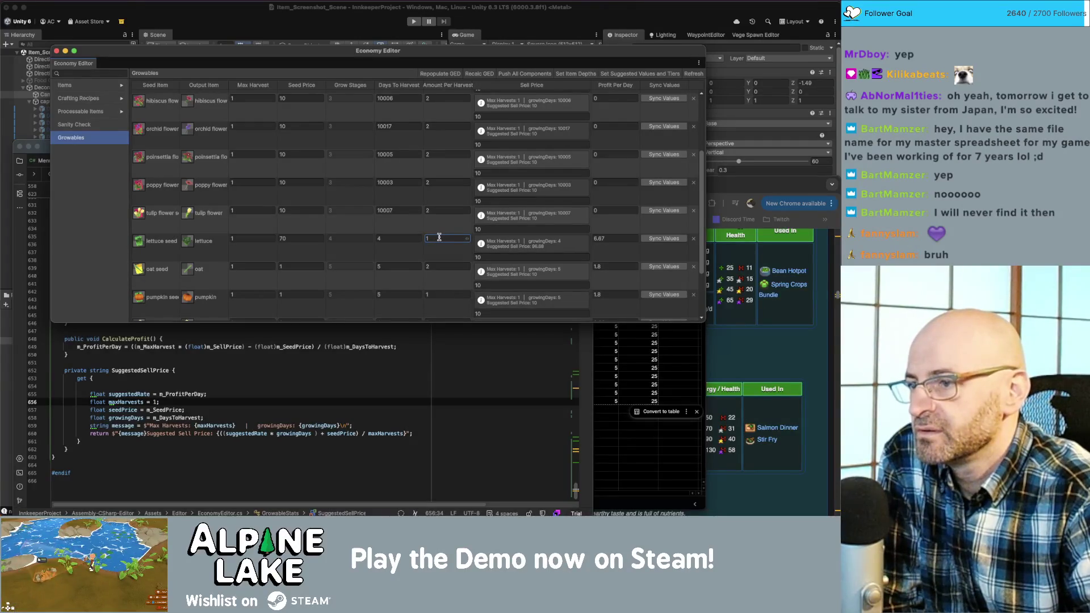
- Start replacing the 1 in maxHarvests with m_AmountPerHarvest in Rider
{"action": "left_click", "coordinate": [178, 417]}
{"action": "double_click", "coordinate": [156, 402]}
{"action": "type", "text": "m"}
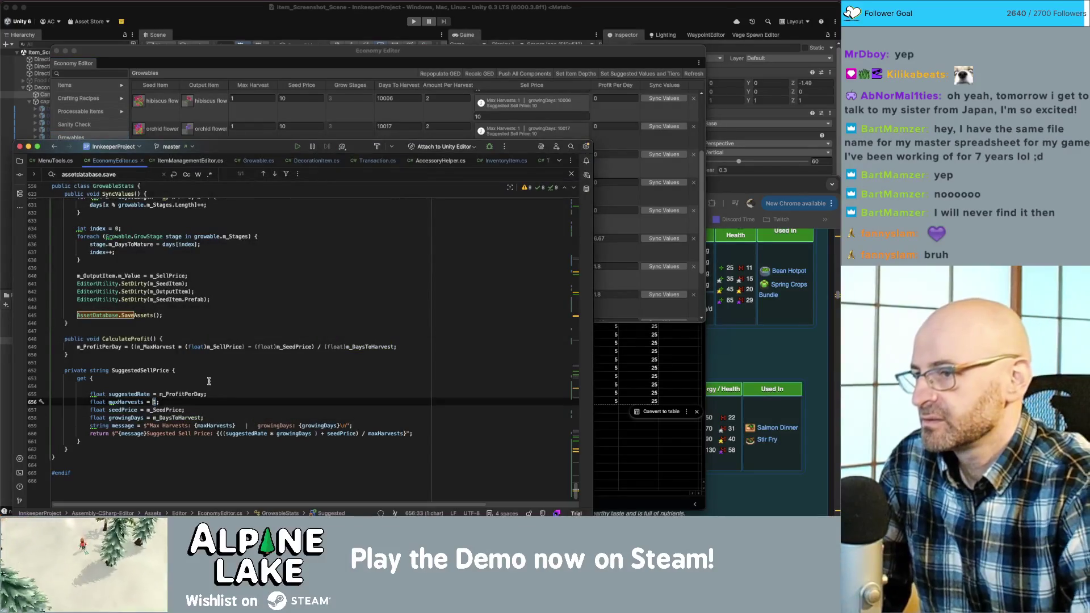
{"action": "type", "text": "_AmountPerHarvest"}
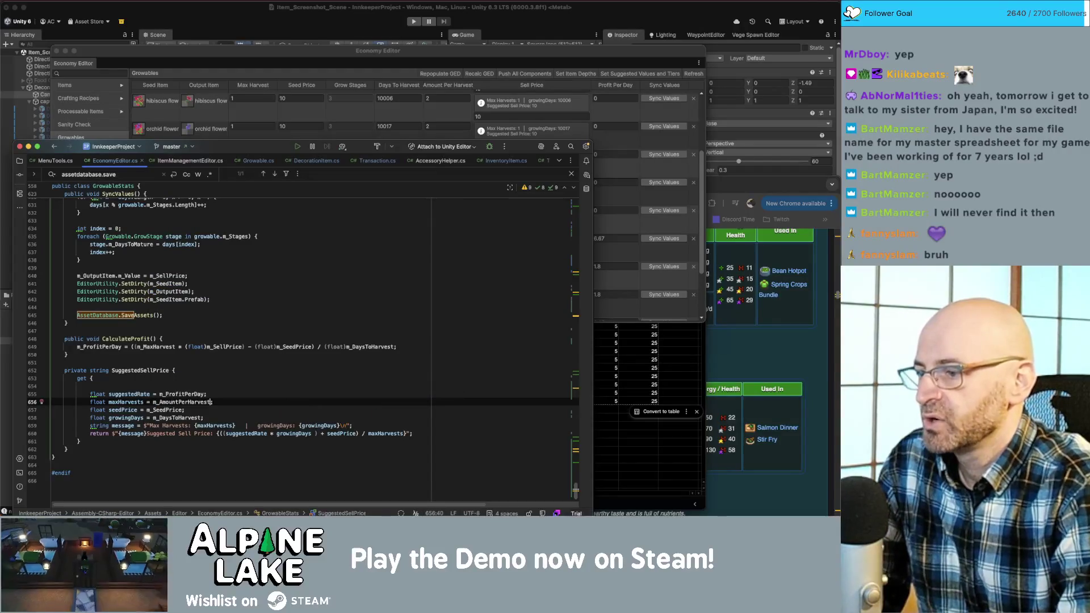
- Complete maxHarvests as m_AmountPerHarvest and let Unity recompile the Economy Editor
{"action": "key", "text": "Return"}
{"action": "left_click", "coordinate": [486, 50]}
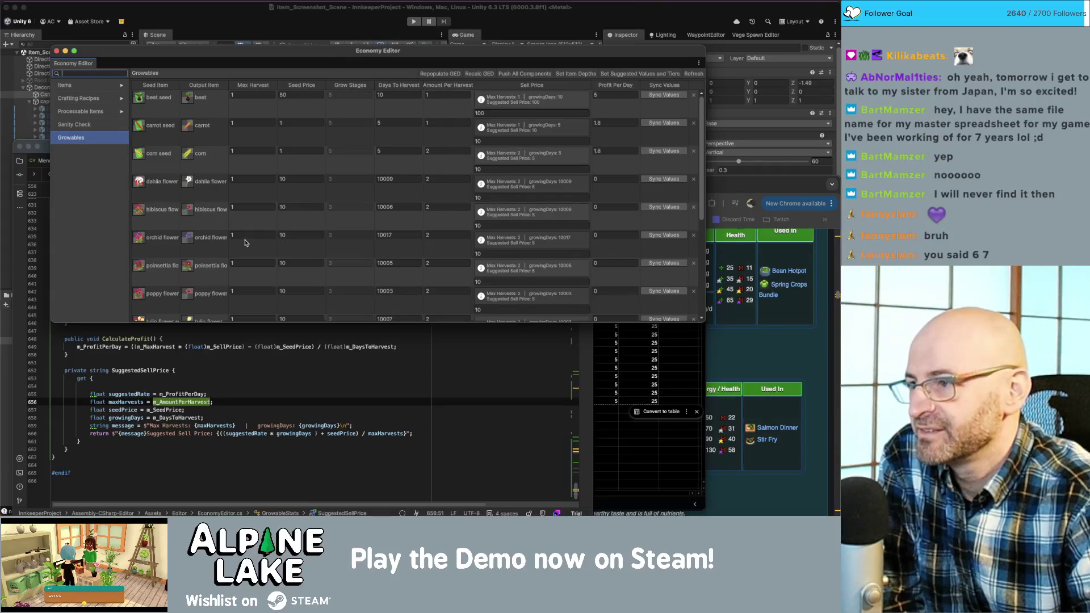
- Set lettuce's seed price to 70 in the Economy Editor Growables table
{"action": "scroll", "coordinate": [245, 243], "scroll_direction": "down", "scroll_amount": 5}
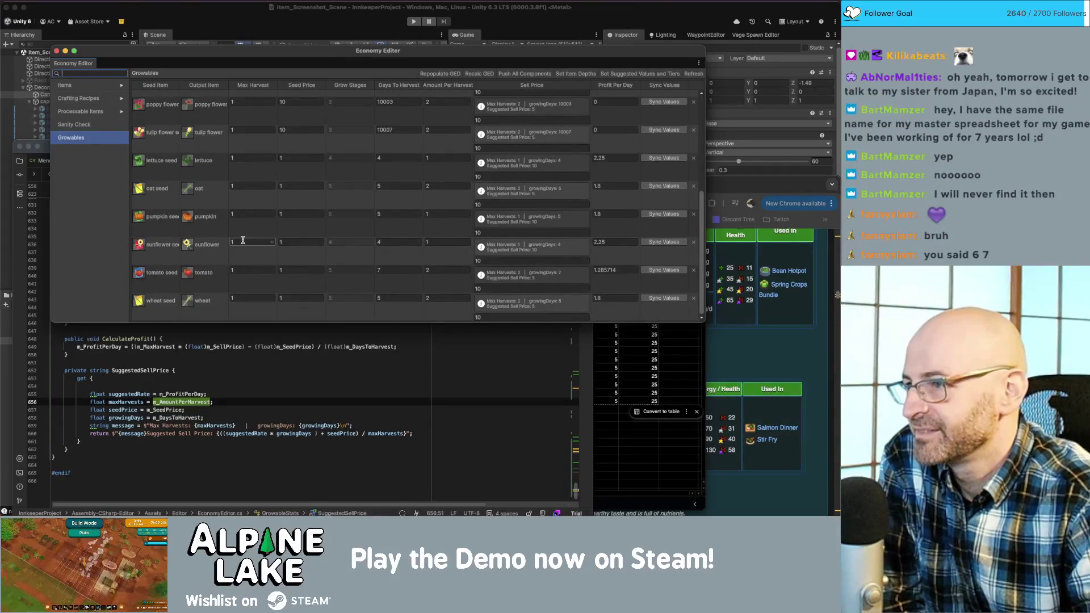
{"action": "left_click", "coordinate": [296, 158]}
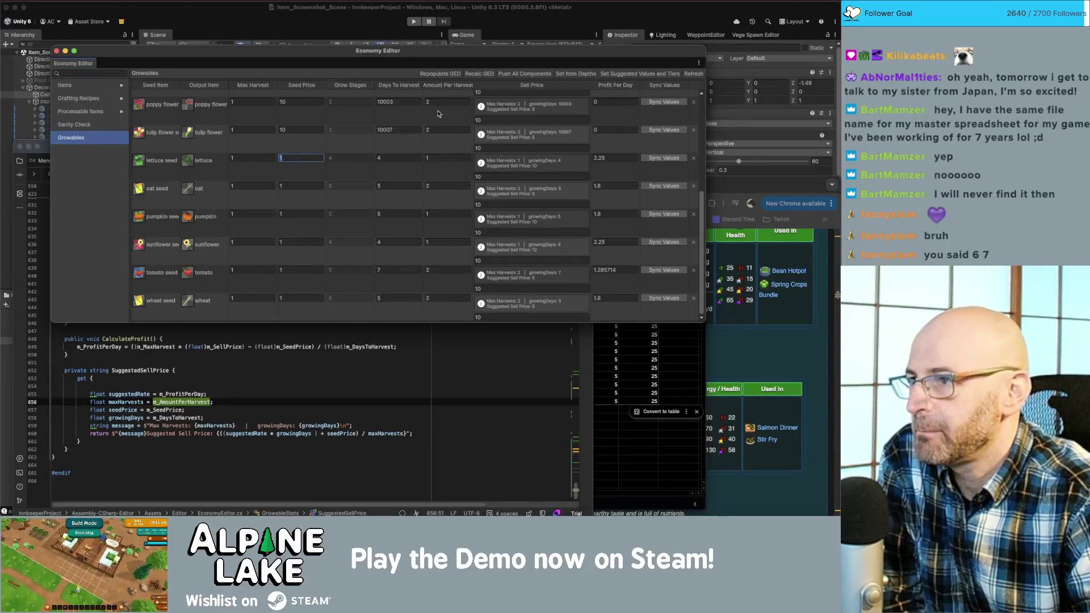
{"action": "left_click", "coordinate": [223, 409]}
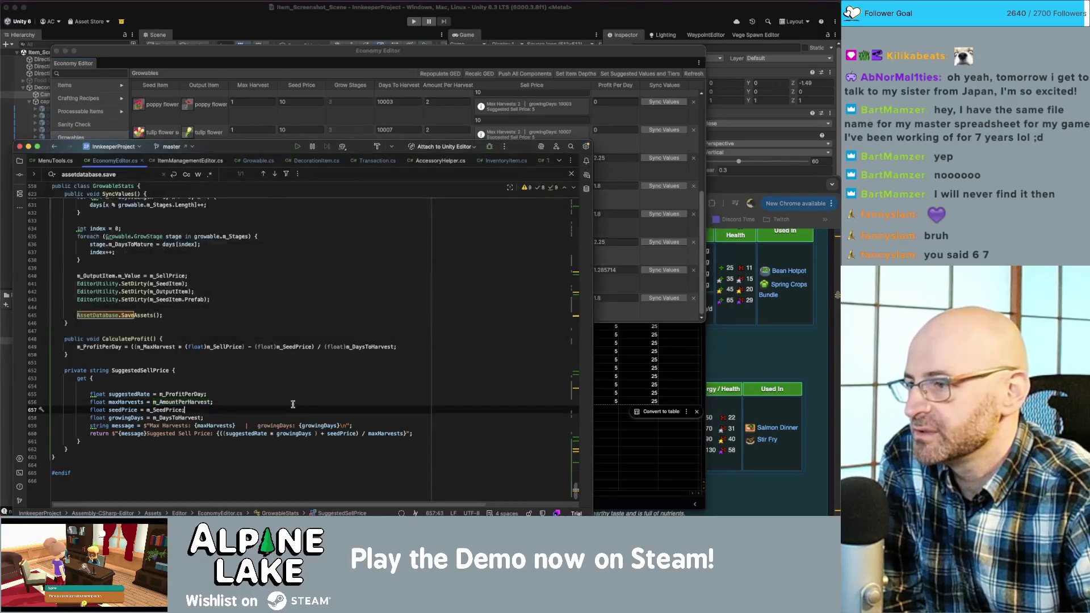
{"action": "scroll", "coordinate": [221, 383], "scroll_direction": "up", "scroll_amount": 10}
{"action": "scroll", "coordinate": [220, 382], "scroll_direction": "up", "scroll_amount": 8}
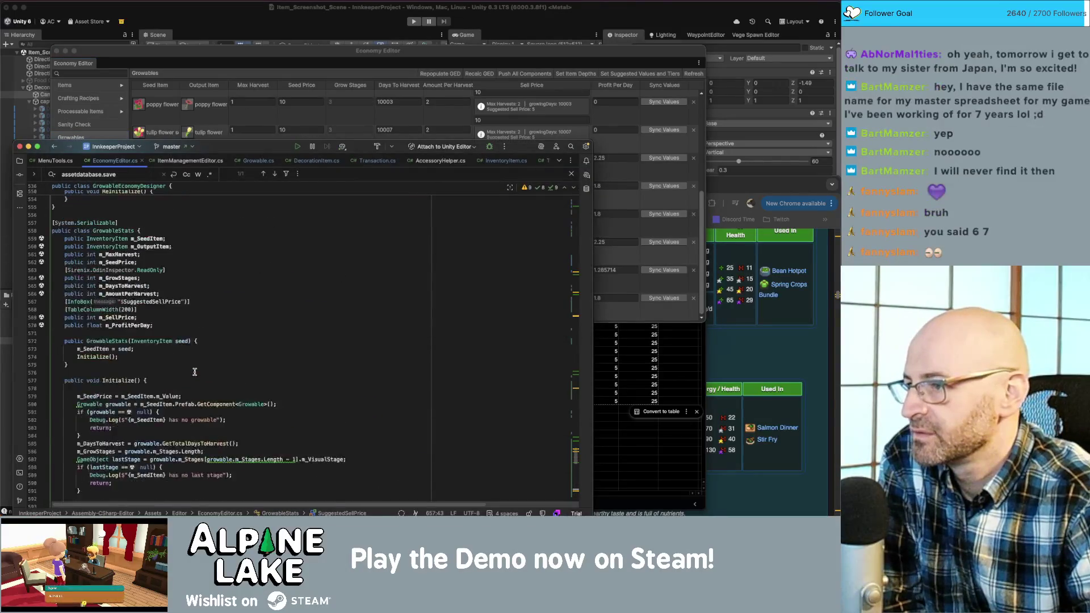
{"action": "left_click", "coordinate": [286, 50]}
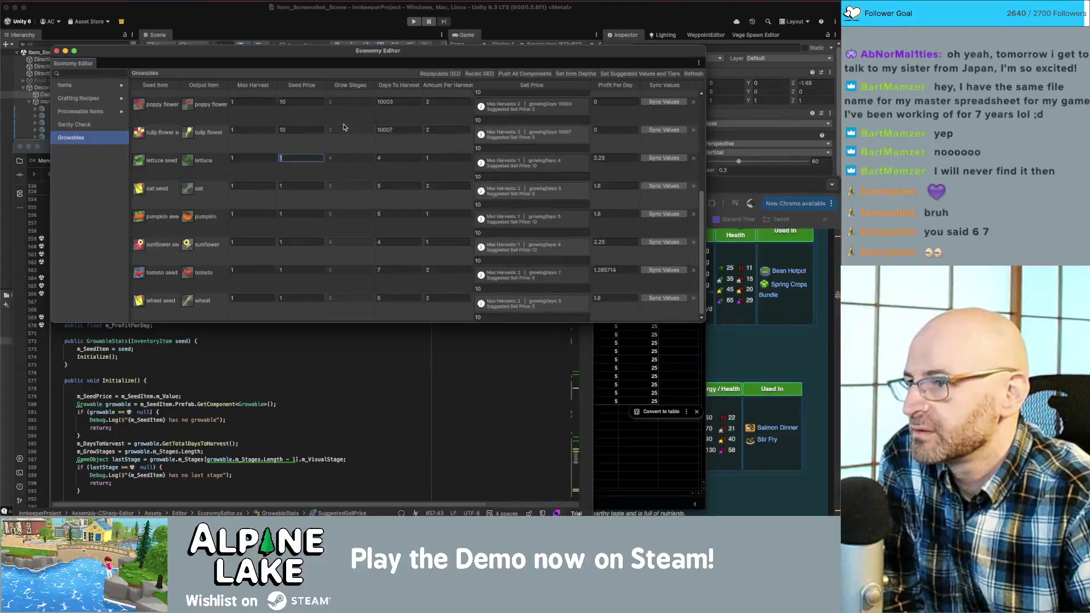
{"action": "type", "text": "70"}
{"action": "left_click", "coordinate": [382, 158]}
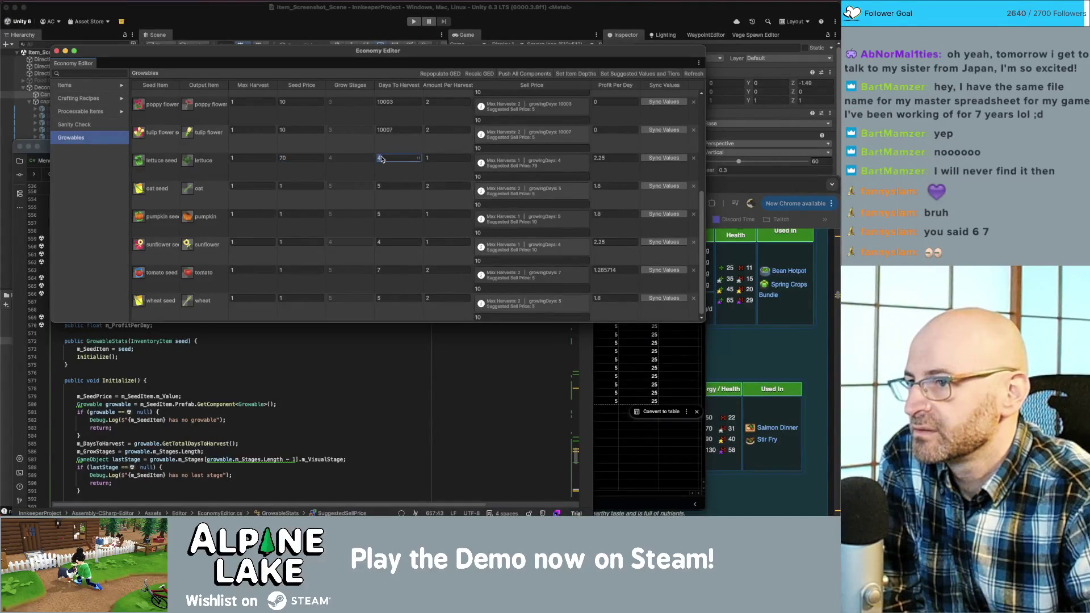
- Set lettuce's profit per day to 6.7, then switch to the Crop Profits sheet
{"action": "left_click", "coordinate": [447, 159]}
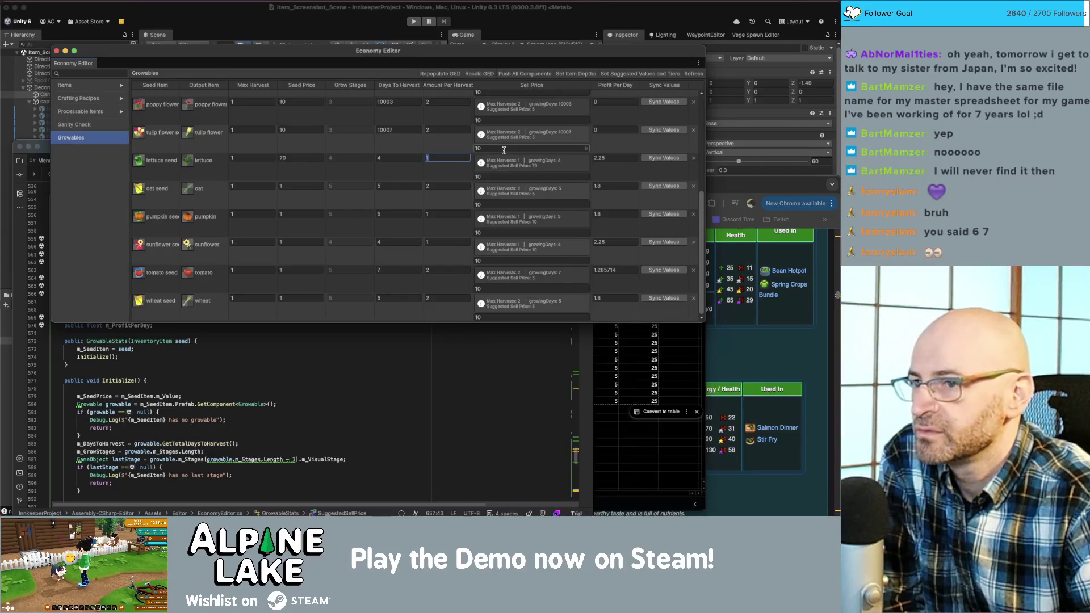
{"action": "left_click", "coordinate": [612, 161]}
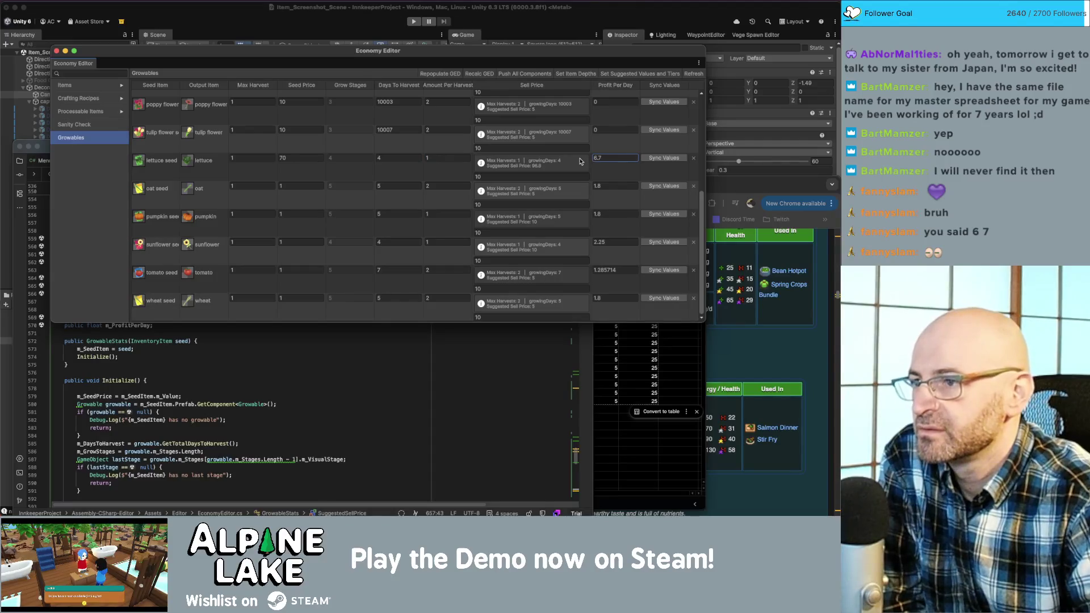
{"action": "right_click", "coordinate": [376, 167]}
{"action": "left_click", "coordinate": [372, 167]}
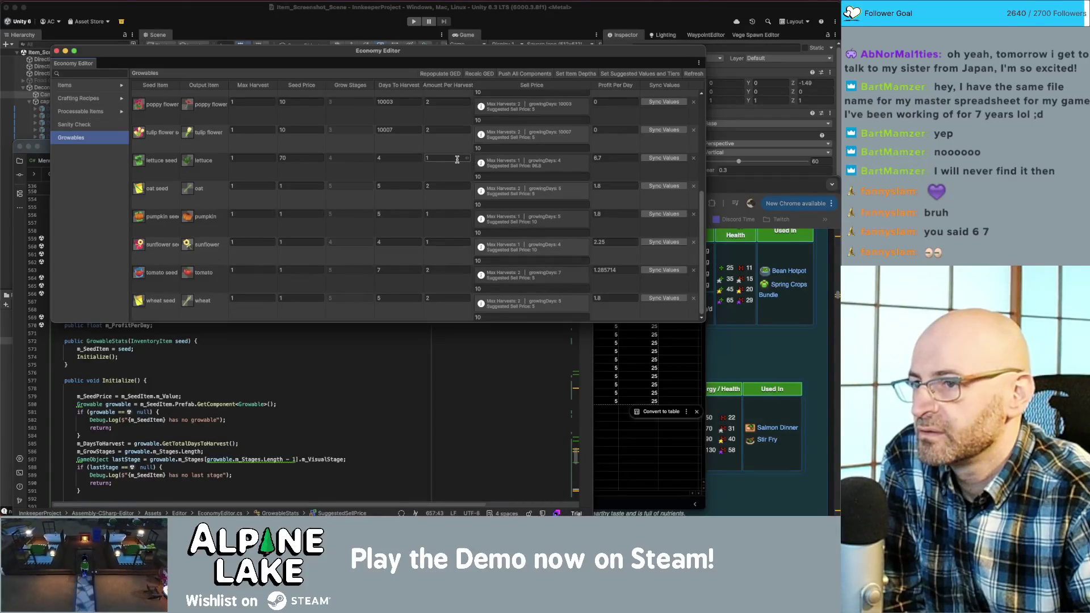
{"action": "key", "text": "super+Tab"}
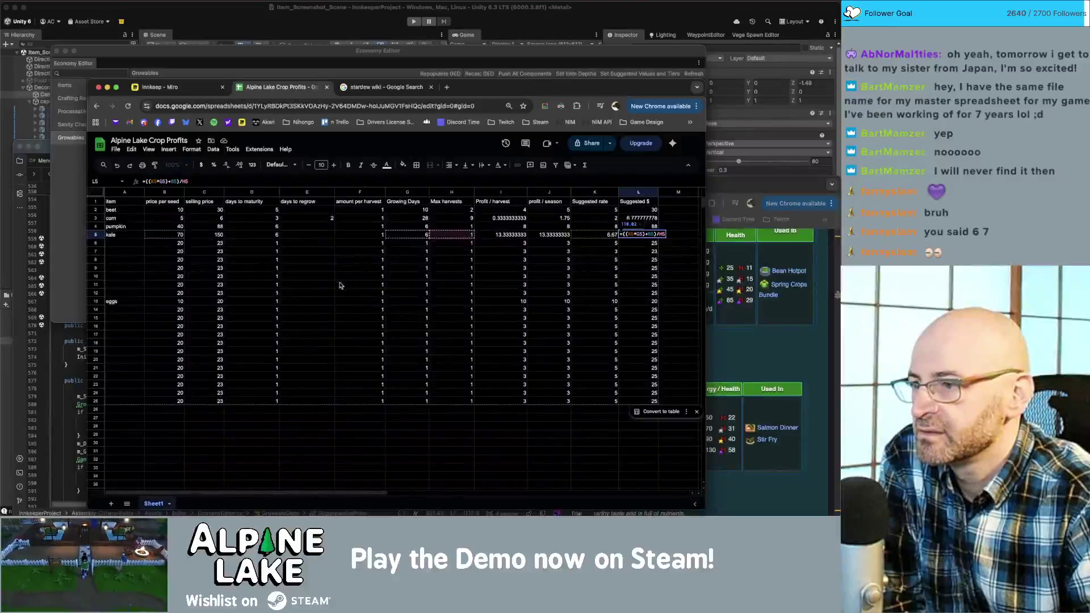
- Commit kale's Suggested $ formula at 110.02, check cells F5 and G5, then return to Unity
{"action": "left_click", "coordinate": [190, 233]}
{"action": "left_click", "coordinate": [369, 235]}
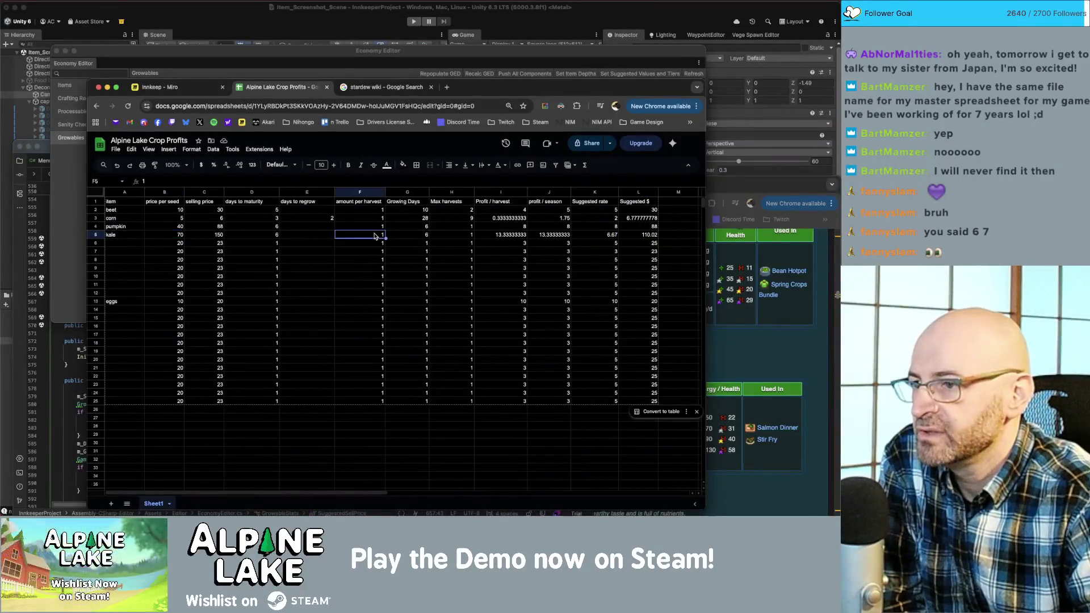
{"action": "left_click", "coordinate": [414, 238]}
{"action": "double_click", "coordinate": [413, 235]}
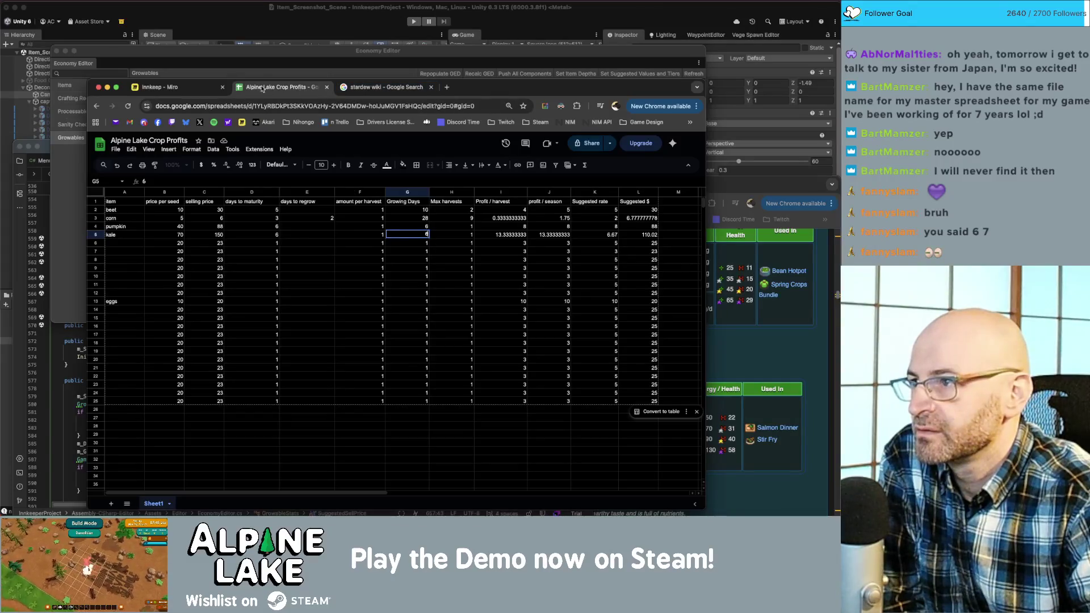
{"action": "left_click", "coordinate": [269, 59]}
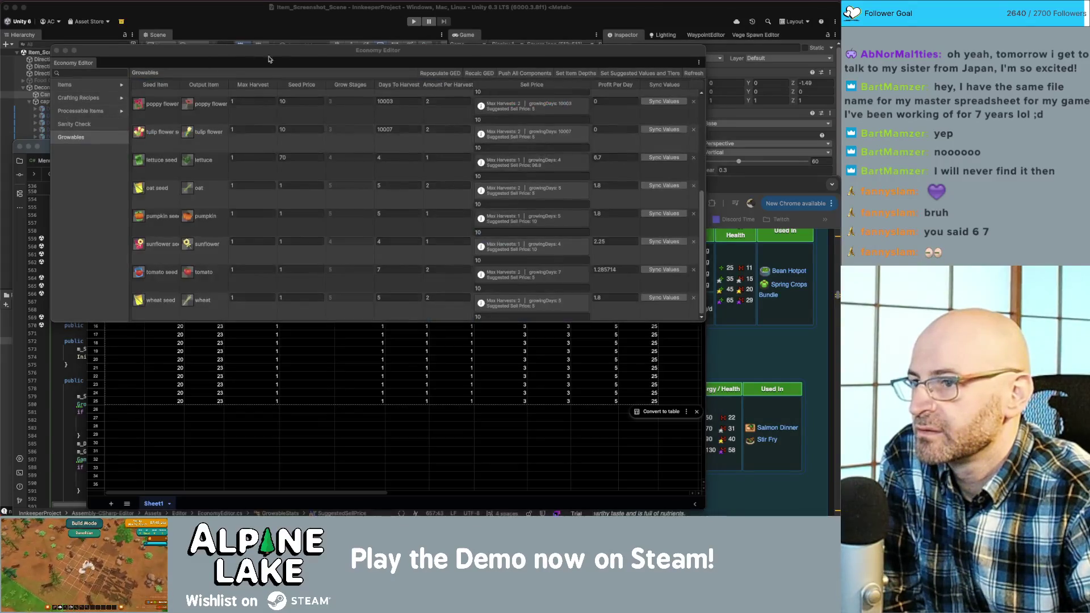
- Enter 6 as lettuce's Days To Harvest, then go back to the Rider code
{"action": "left_click", "coordinate": [385, 159]}
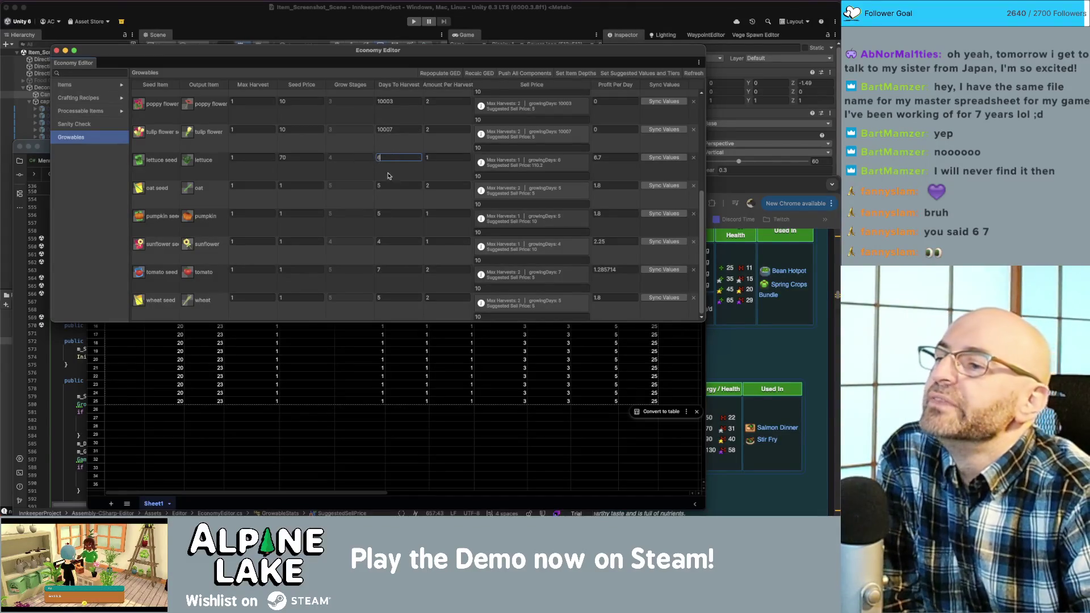
{"action": "scroll", "coordinate": [386, 218], "scroll_direction": "up", "scroll_amount": 1}
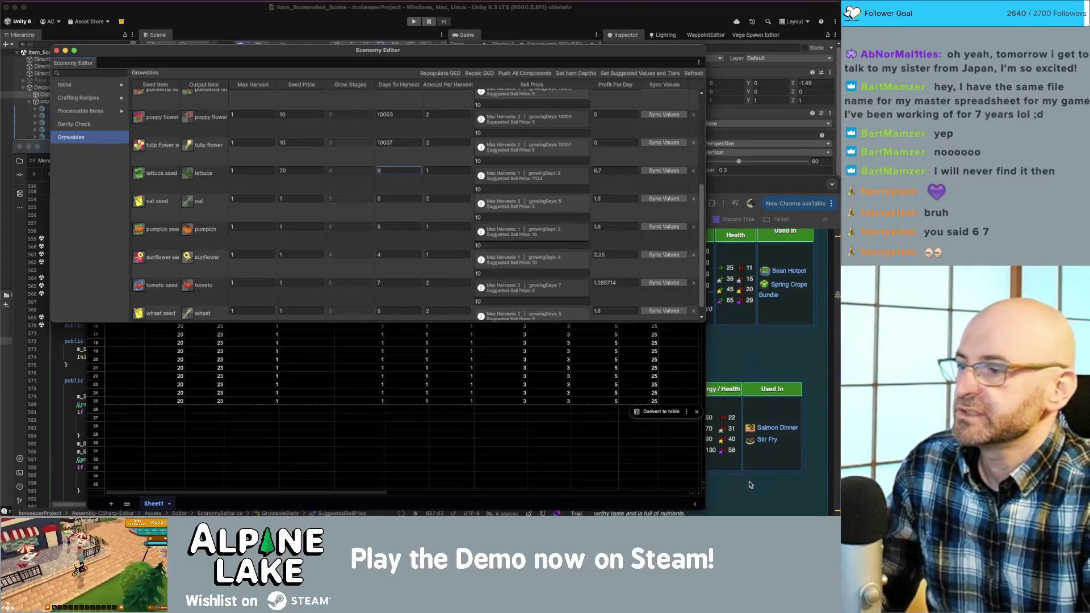
{"action": "left_click", "coordinate": [84, 419]}
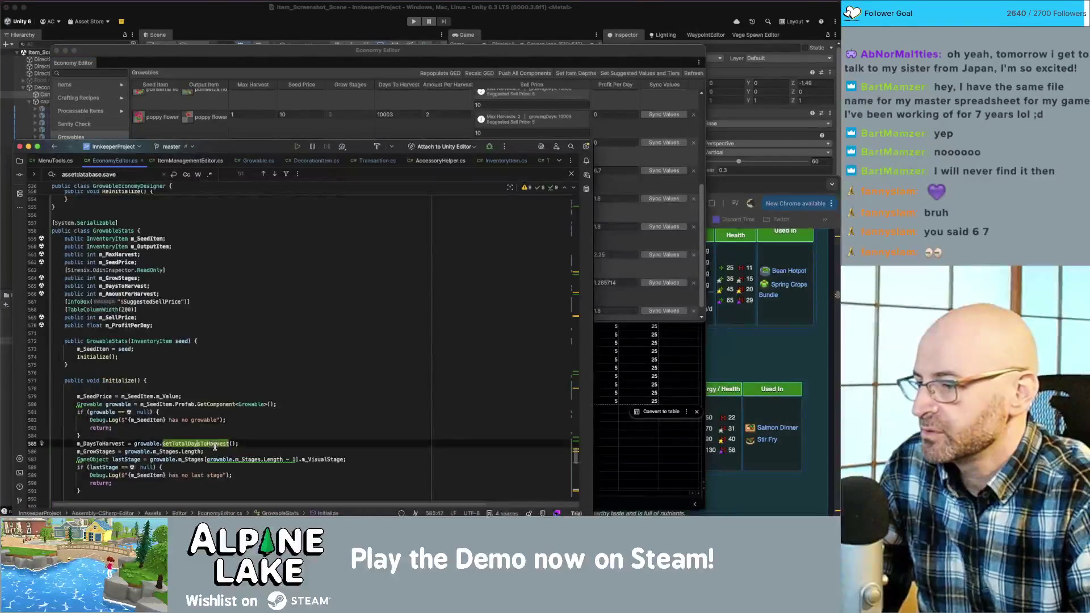
- Comment out the debug 'string message' line in EconomyEditor.cs
{"action": "left_click", "coordinate": [216, 474]}
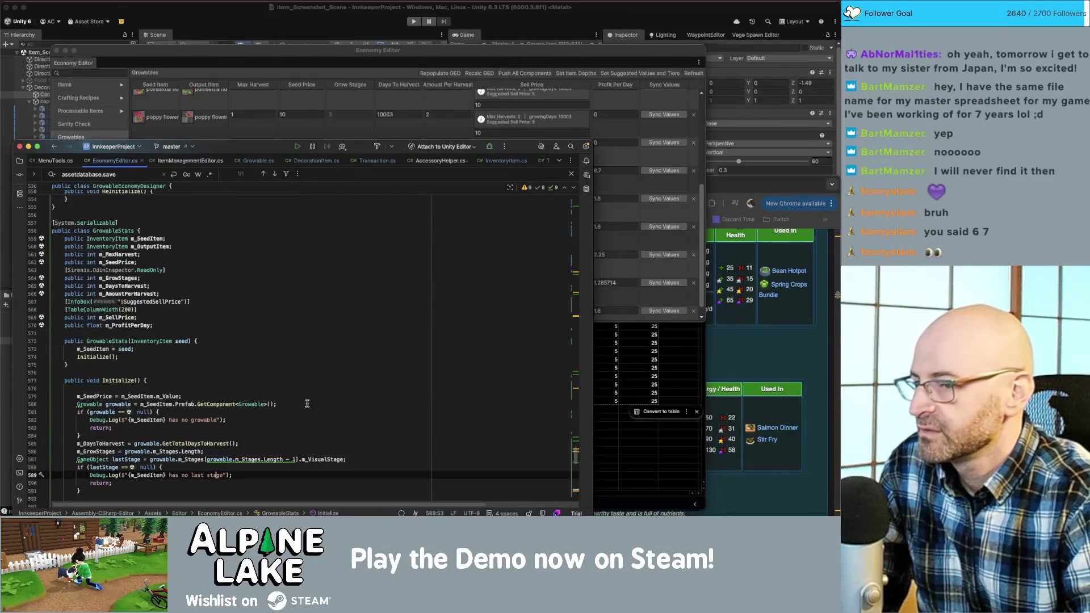
{"action": "scroll", "coordinate": [307, 403], "scroll_direction": "down", "scroll_amount": 15}
{"action": "scroll", "coordinate": [180, 407], "scroll_direction": "down", "scroll_amount": 4}
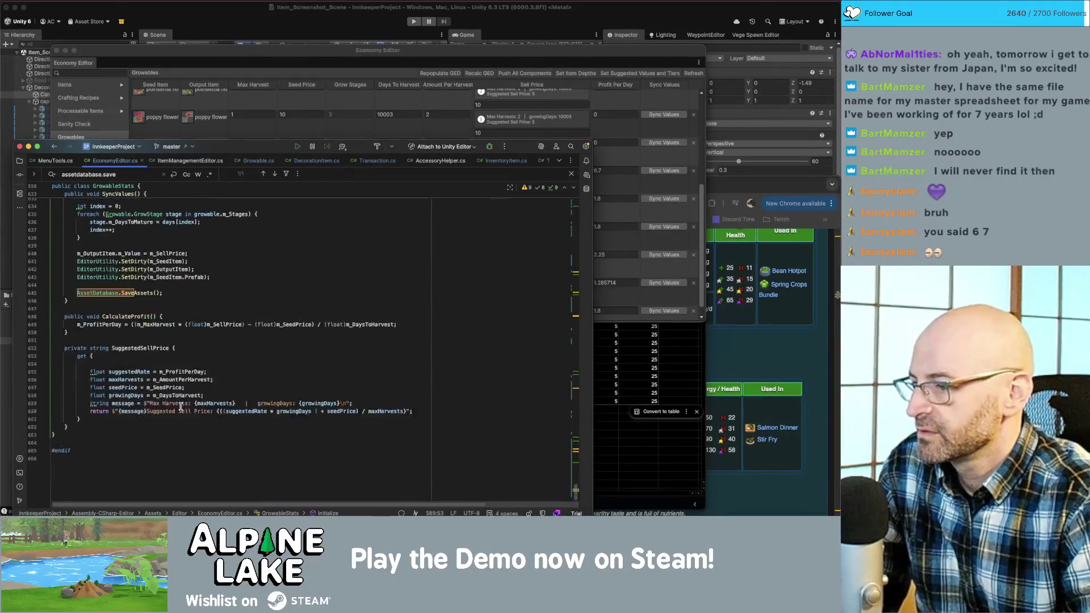
{"action": "left_click", "coordinate": [189, 403]}
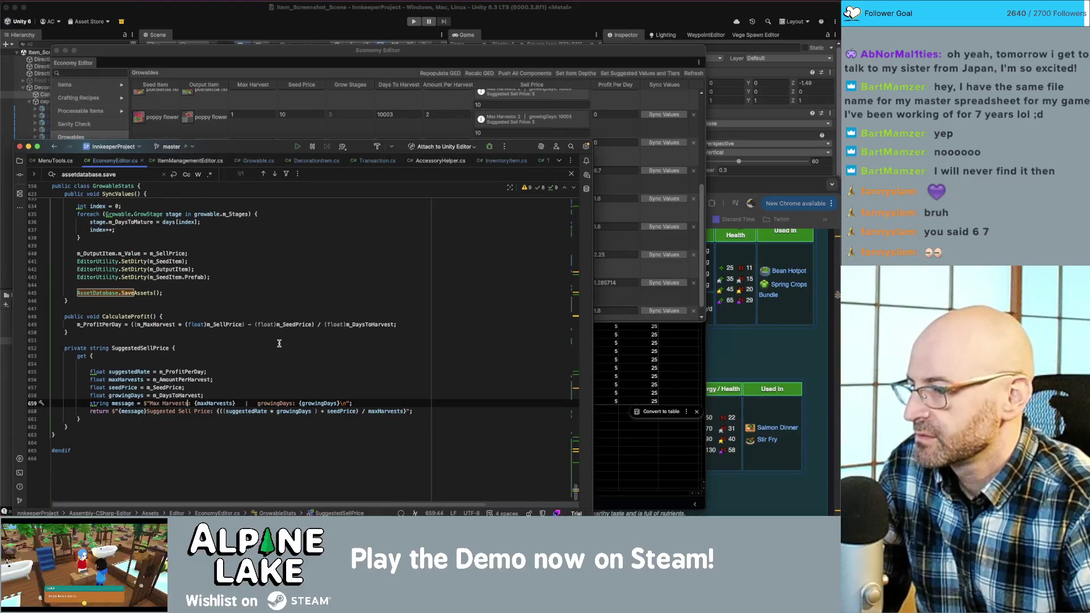
{"action": "key", "text": "super+slash"}
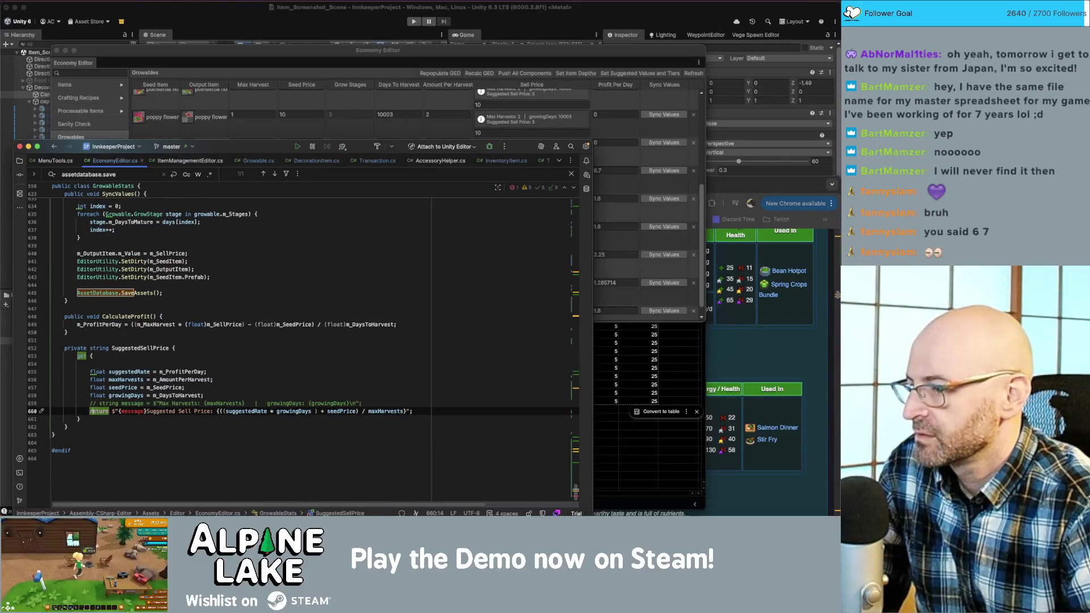
- Remove {message} and 'Suggested ' from the returned sell-price string, then view it in Unity
{"action": "left_click", "coordinate": [146, 411]}
{"action": "key", "text": "BackSpace"}
{"action": "key", "text": "BackSpace"}
{"action": "key", "text": "BackSpace"}
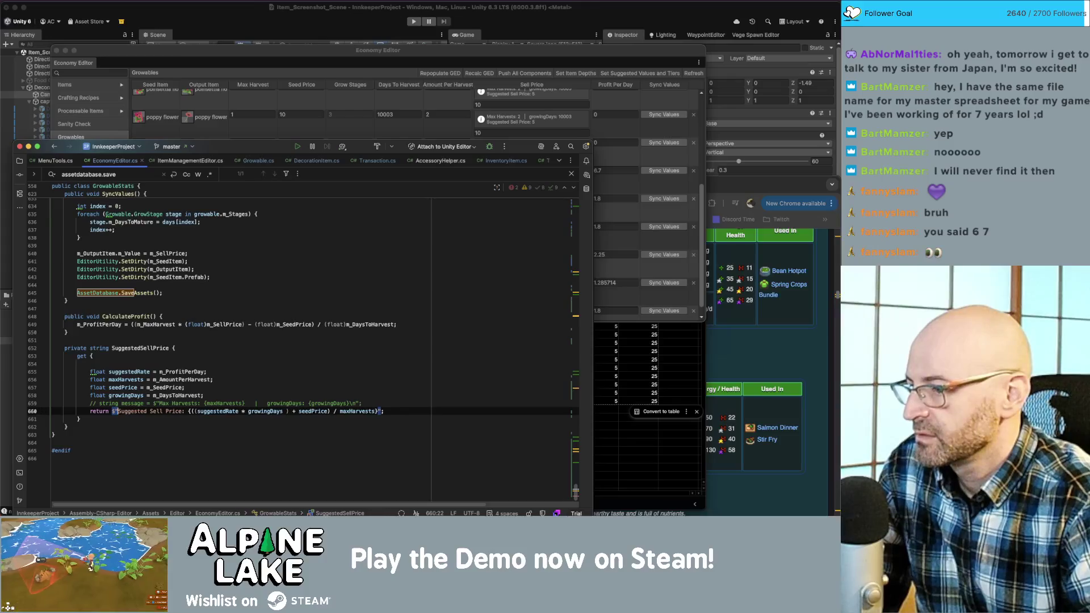
{"action": "left_click", "coordinate": [147, 411]}
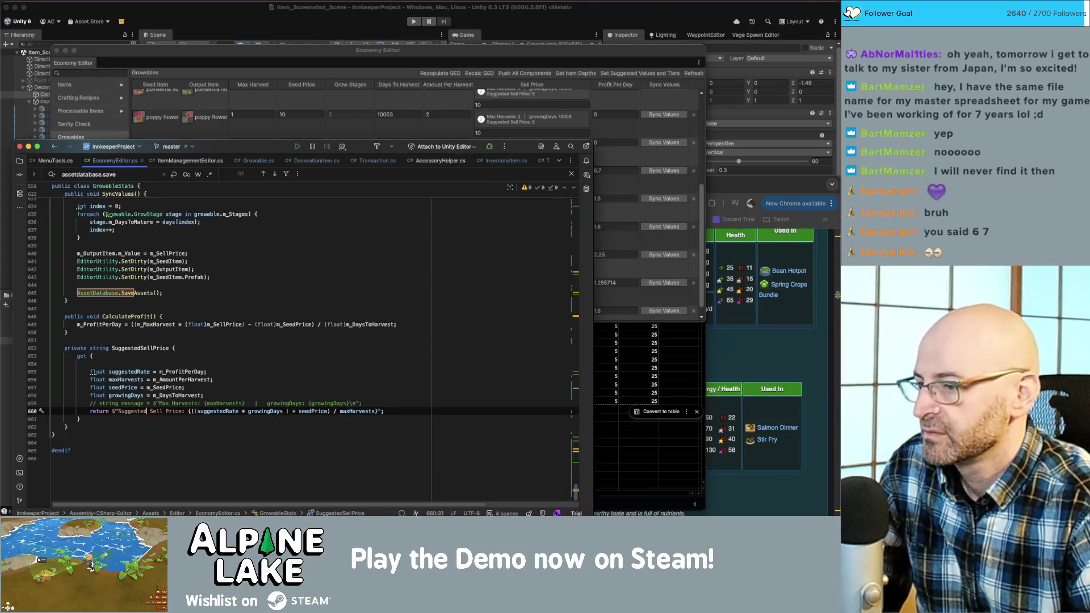
{"action": "left_click_drag", "start_coordinate": [148, 411], "coordinate": [118, 411]}
{"action": "key", "text": "BackSpace"}
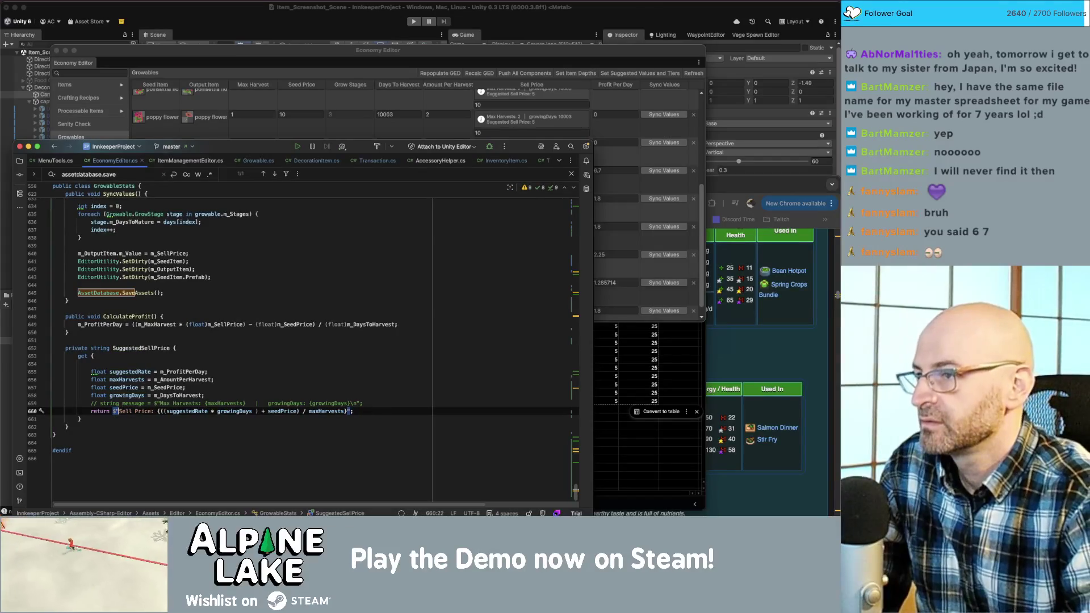
{"action": "left_click", "coordinate": [305, 57]}
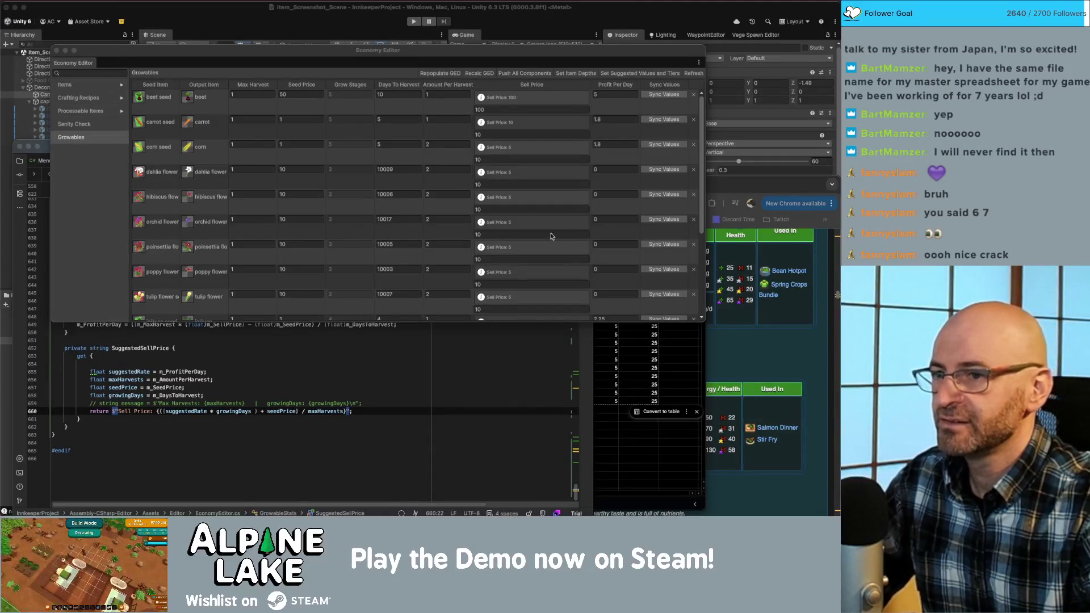
- Give lettuce seed price 60, 6 days to harvest, profit per day 6.6 and sell price 99
{"action": "left_click_drag", "start_coordinate": [295, 61], "coordinate": [294, 49]}
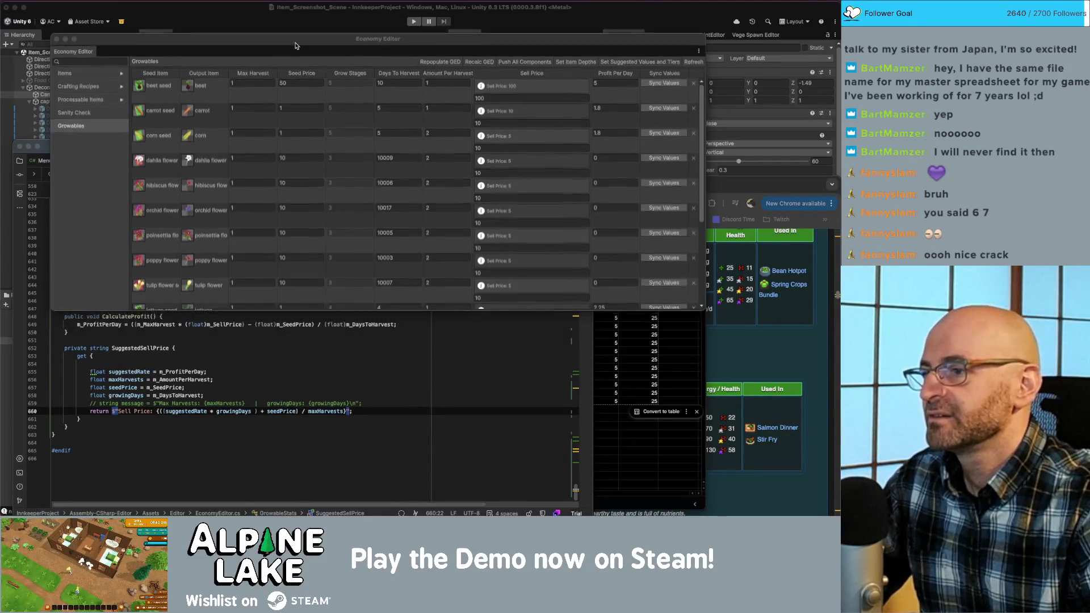
{"action": "scroll", "coordinate": [250, 182], "scroll_direction": "down", "scroll_amount": 5}
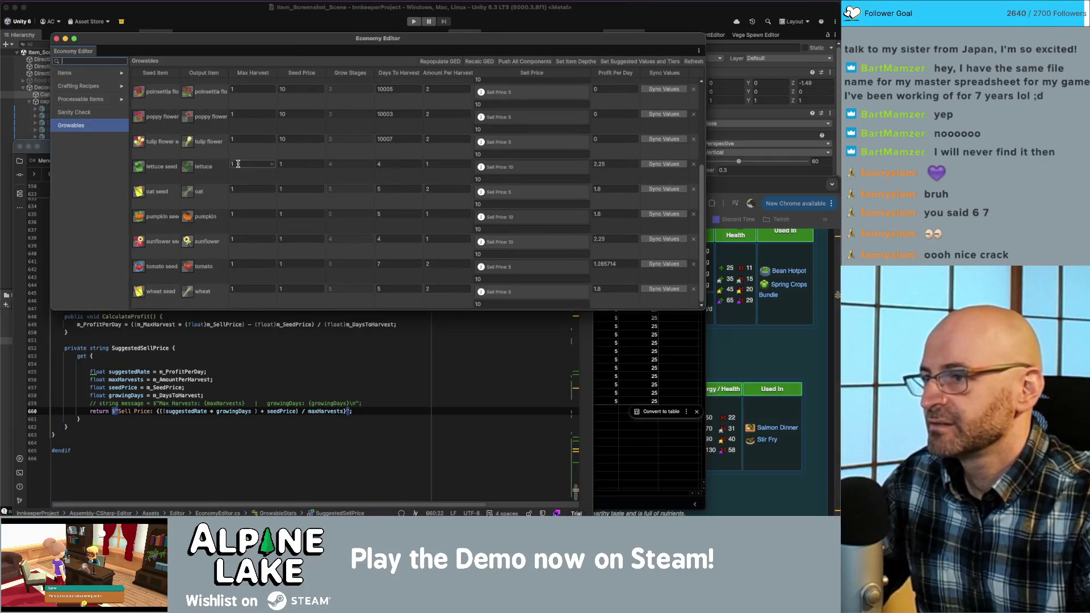
{"action": "left_click", "coordinate": [300, 164]}
{"action": "type", "text": "60"}
{"action": "key", "text": "Return"}
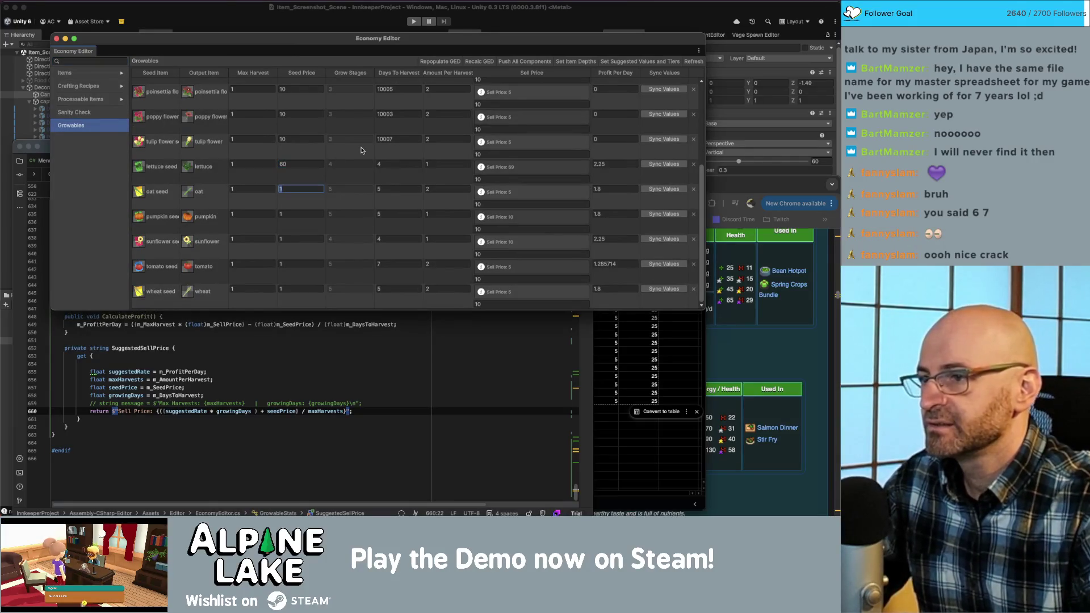
{"action": "left_click", "coordinate": [394, 164]}
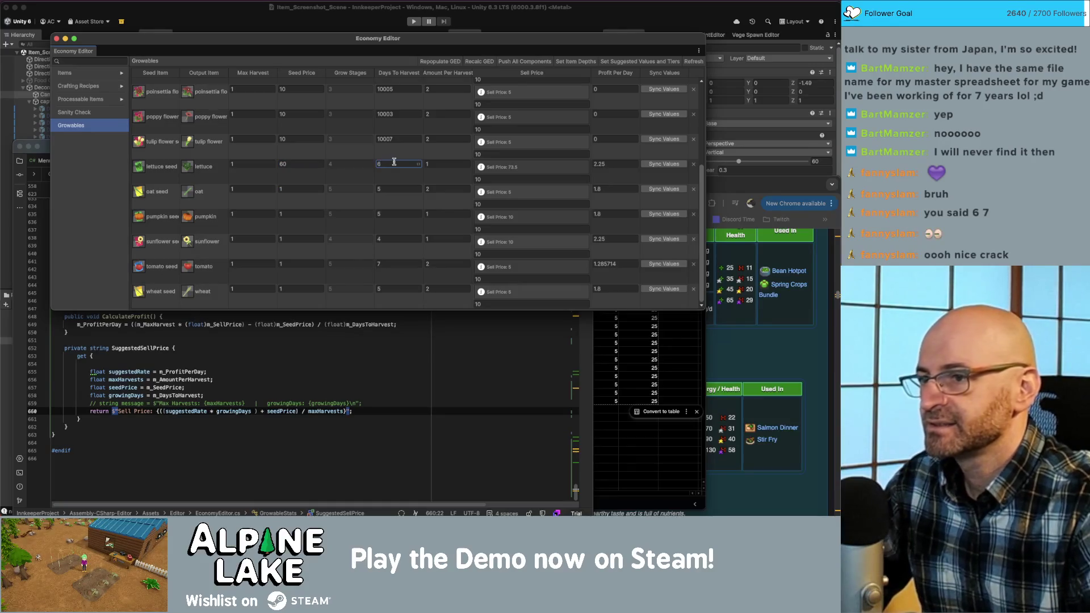
{"action": "left_click", "coordinate": [613, 164]}
{"action": "type", "text": "6.6"}
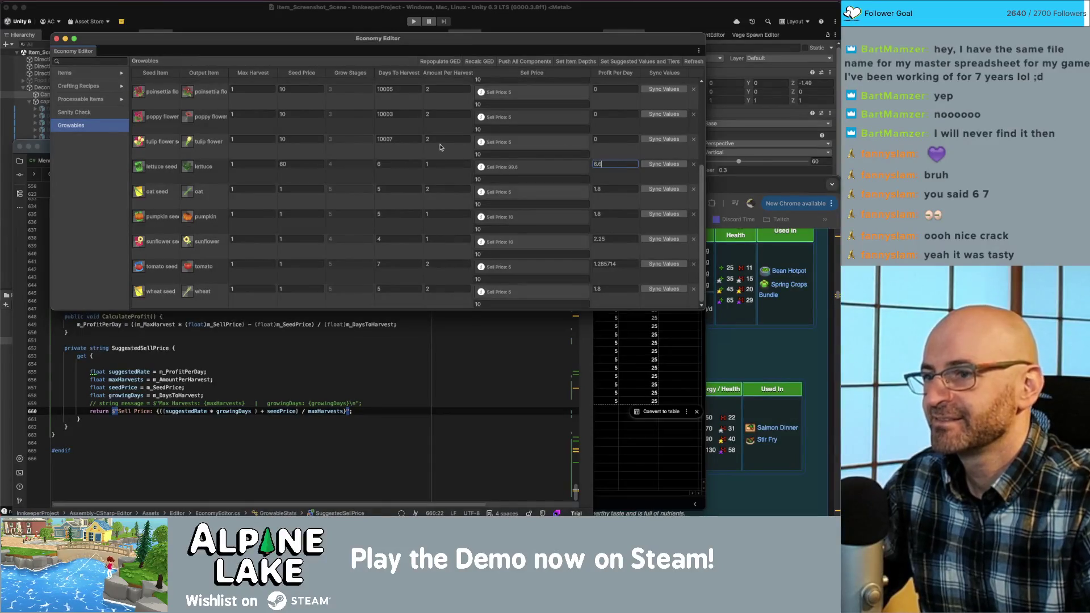
{"action": "left_click", "coordinate": [537, 179]}
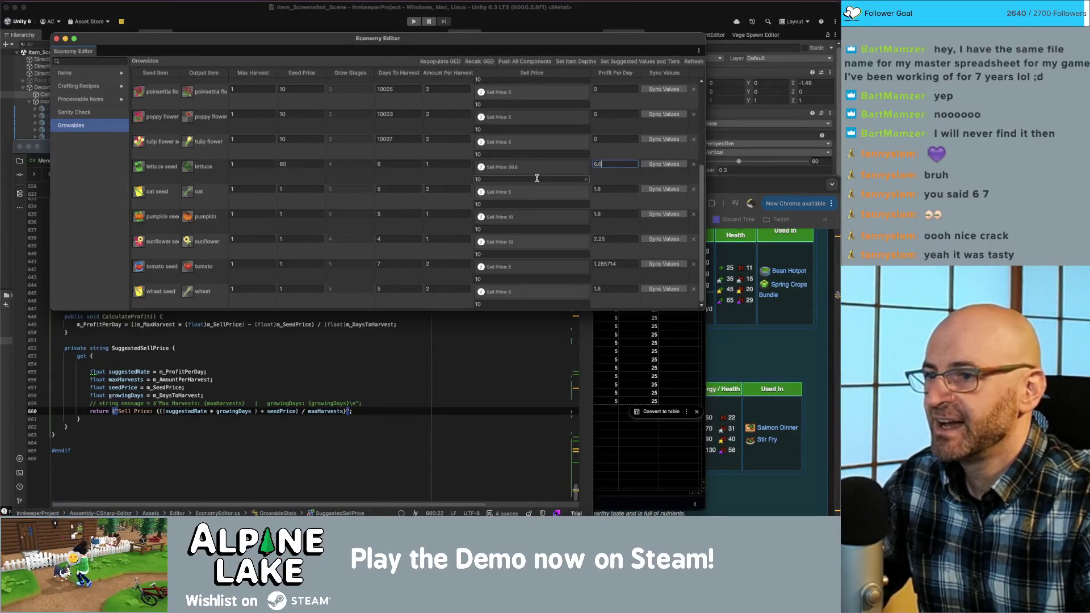
{"action": "type", "text": "99"}
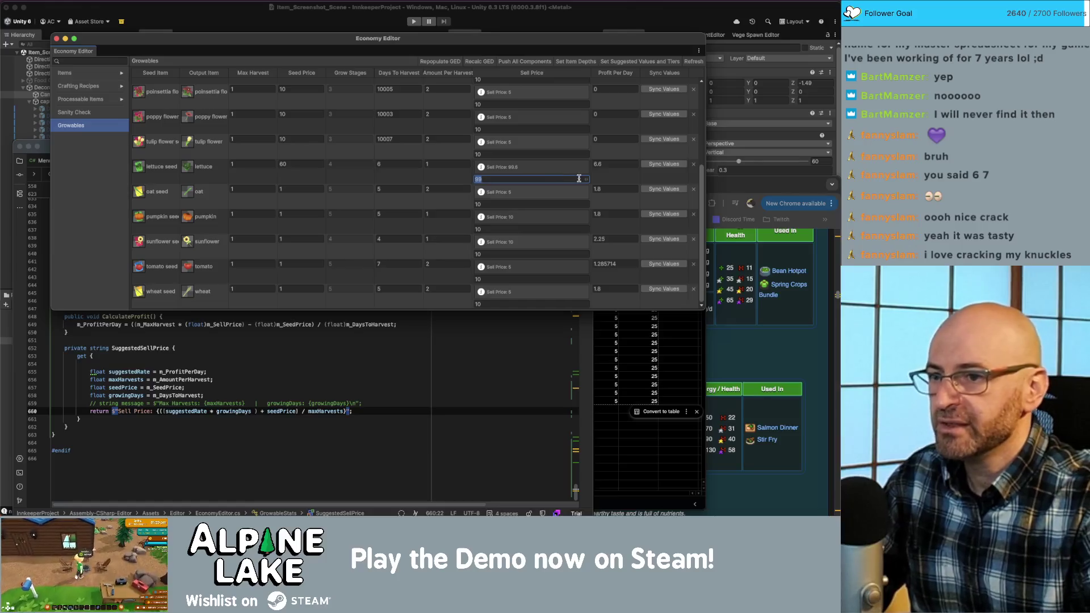
{"action": "left_click", "coordinate": [192, 19]}
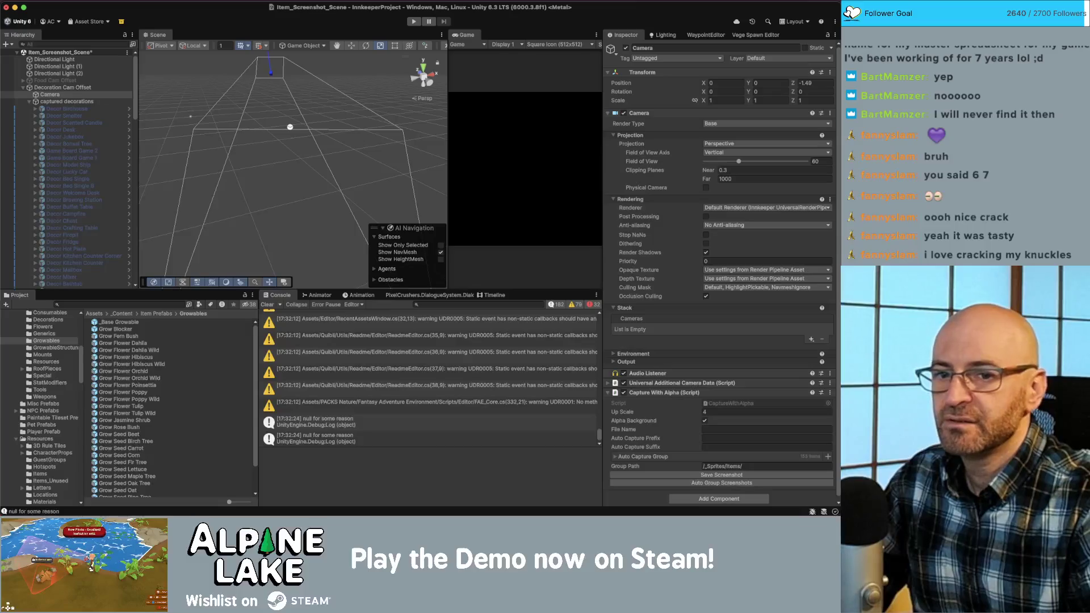
- Add a new private SetSuggestedSalePrice method below the m_ProfitPerDay field
{"action": "key", "text": "super+Tab"}
{"action": "scroll", "coordinate": [147, 315], "scroll_direction": "up", "scroll_amount": 15}
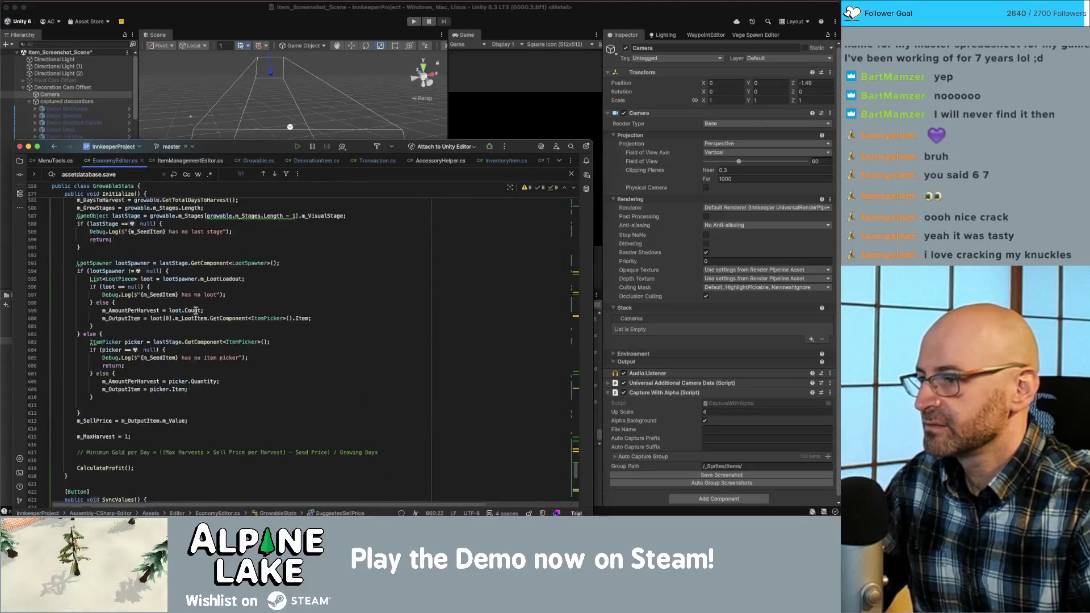
{"action": "left_click", "coordinate": [206, 326]}
{"action": "key", "text": "Return"}
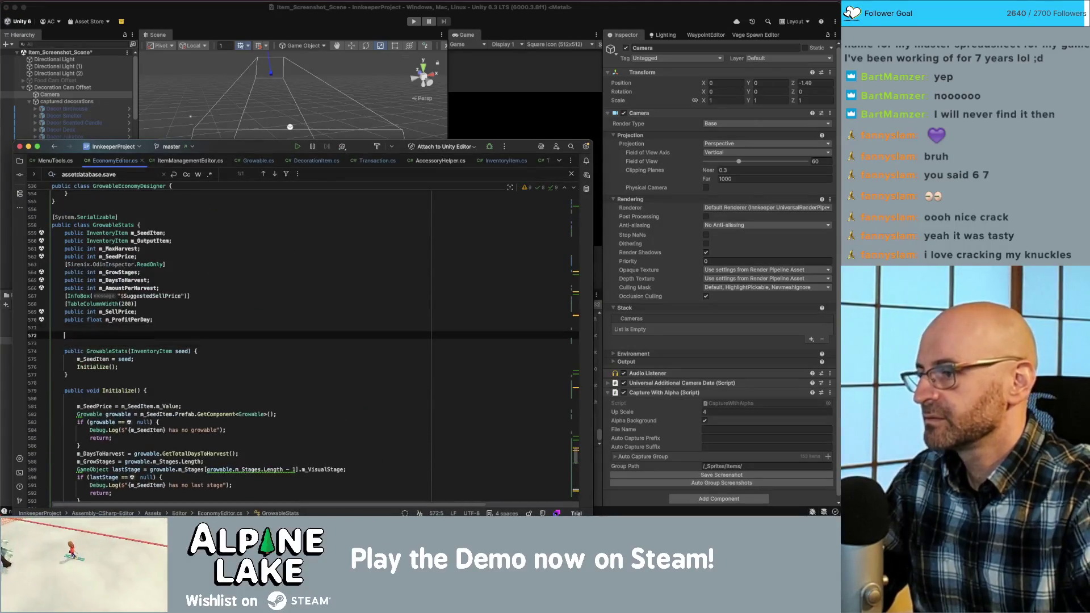
{"action": "type", "text": "public "}
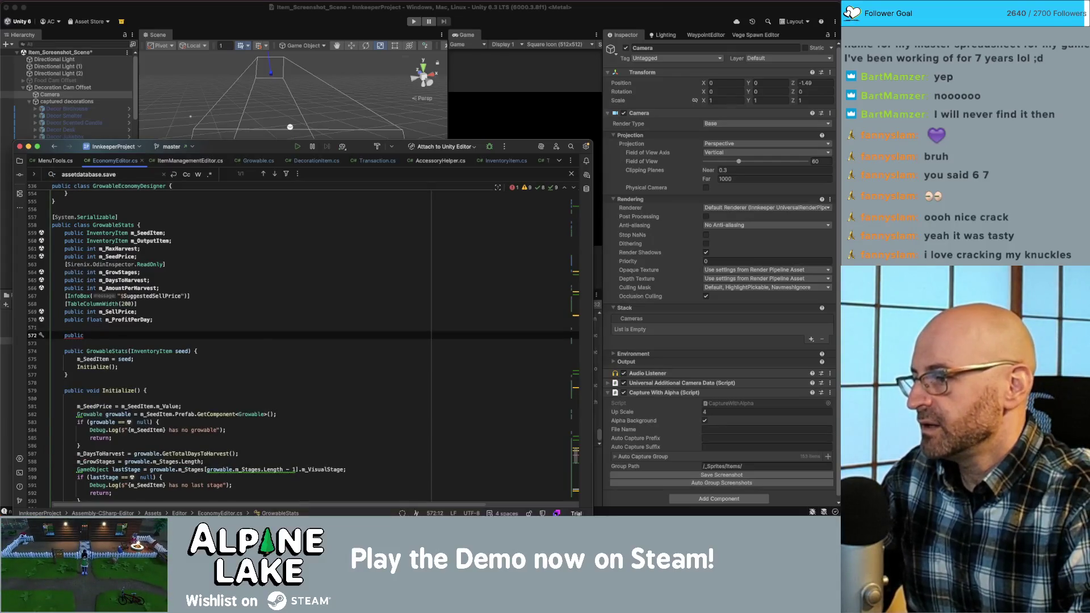
{"action": "type", "text": "void"}
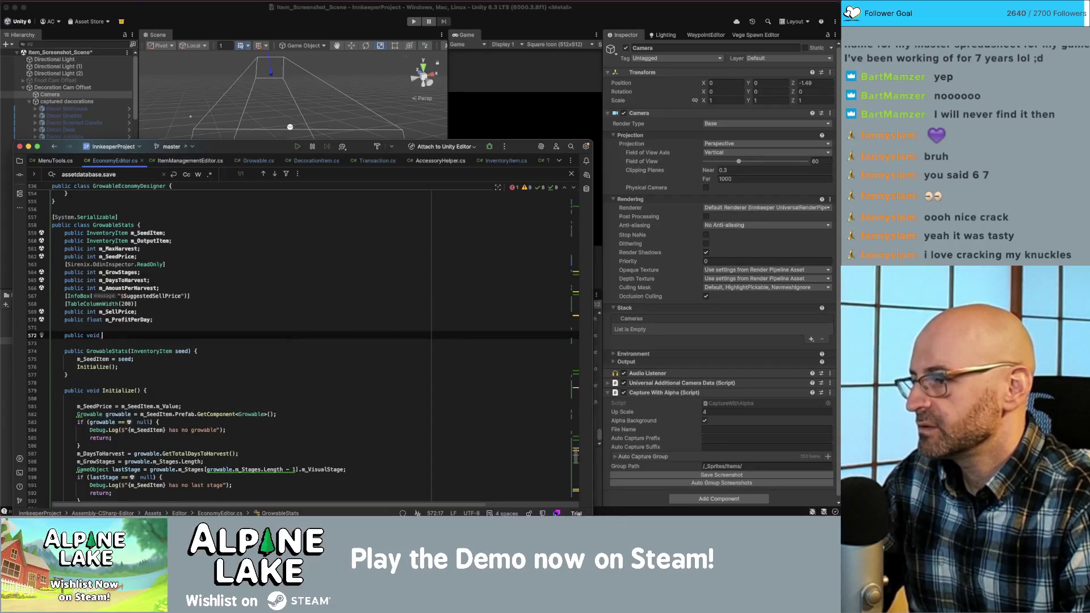
{"action": "key", "text": "super+Up"}
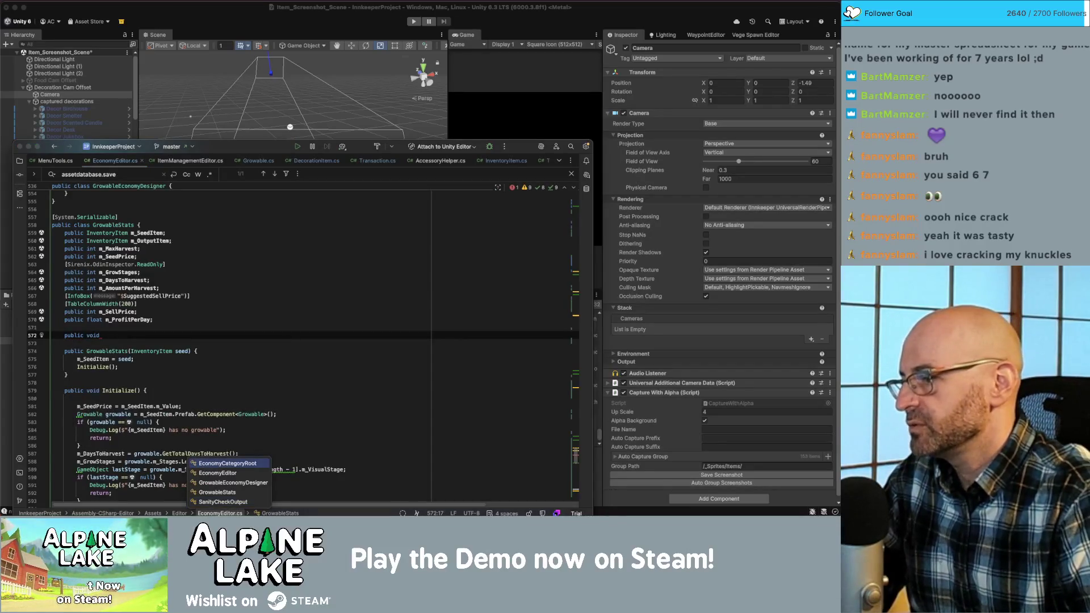
{"action": "key", "text": "Escape"}
{"action": "key", "text": "Home"}
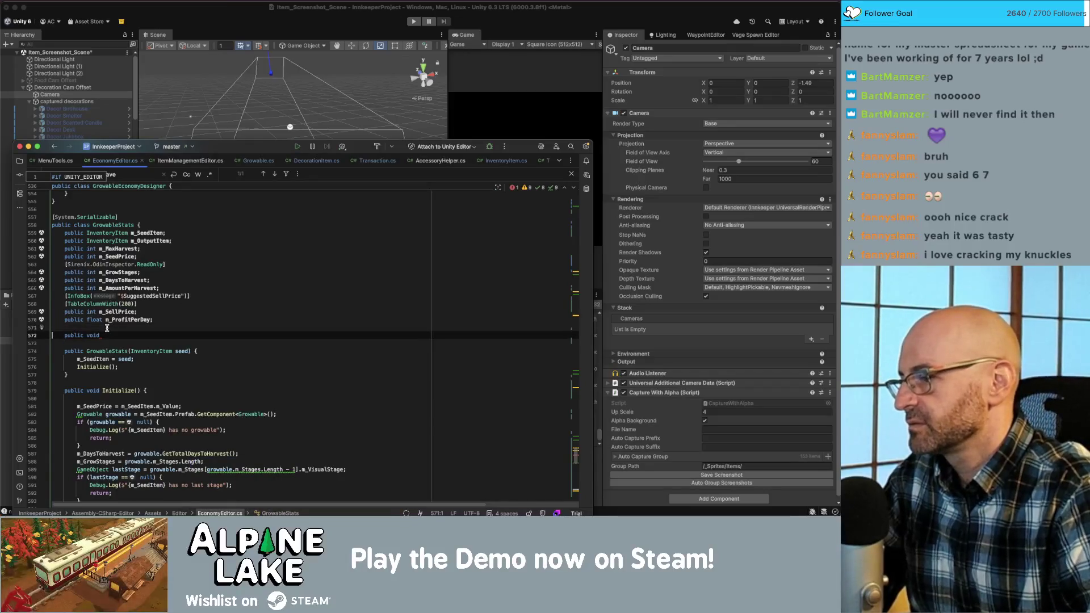
{"action": "key", "text": "alt+shift+Right"}
{"action": "type", "text": "private"}
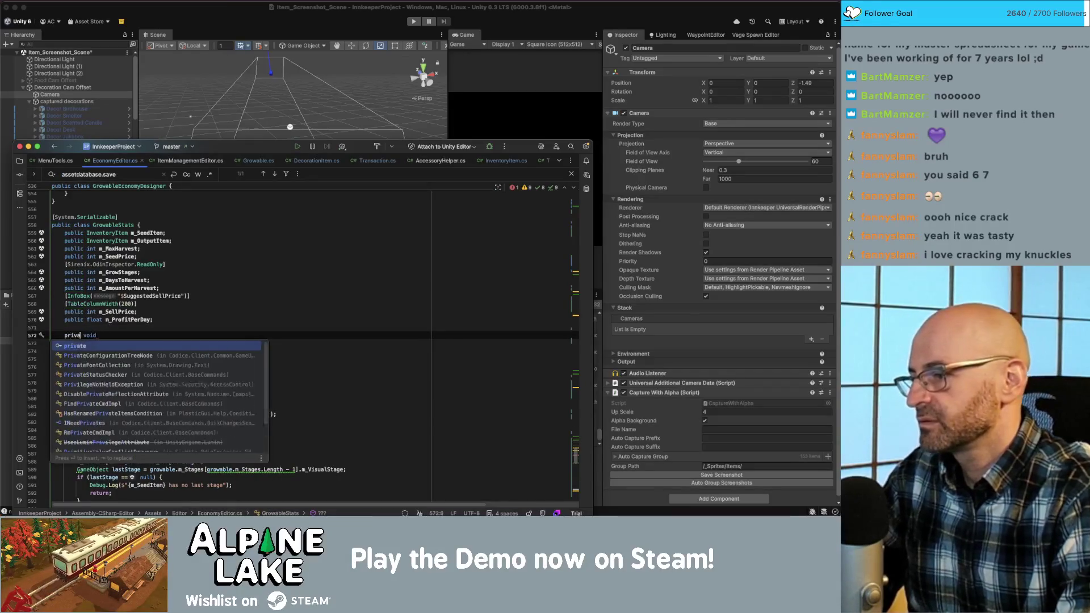
{"action": "key", "text": "End"}
{"action": "type", "text": "Set"}
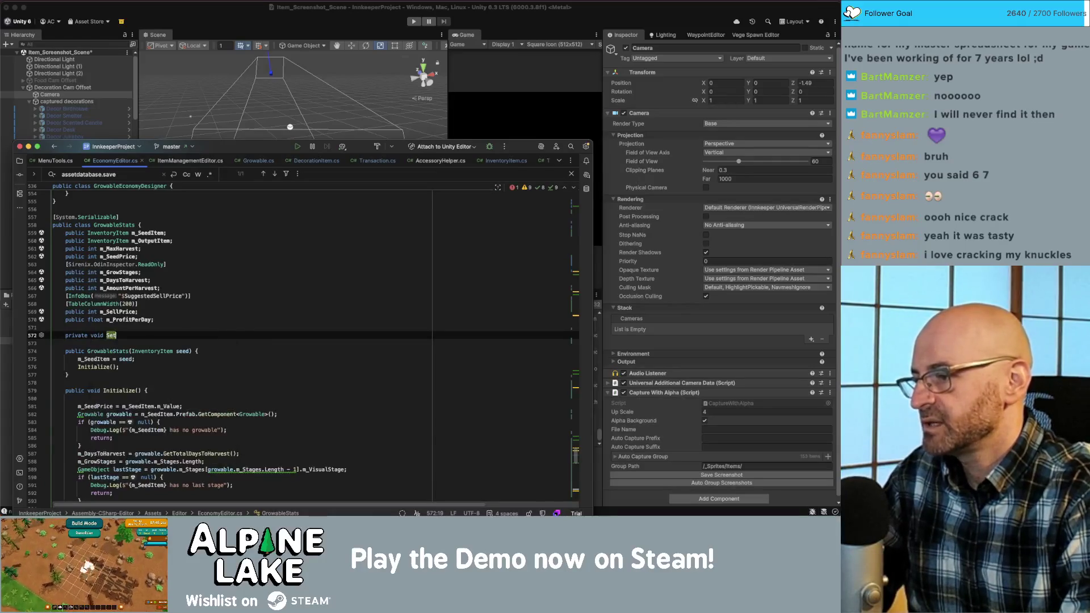
{"action": "type", "text": "SuggestedSalePr"}
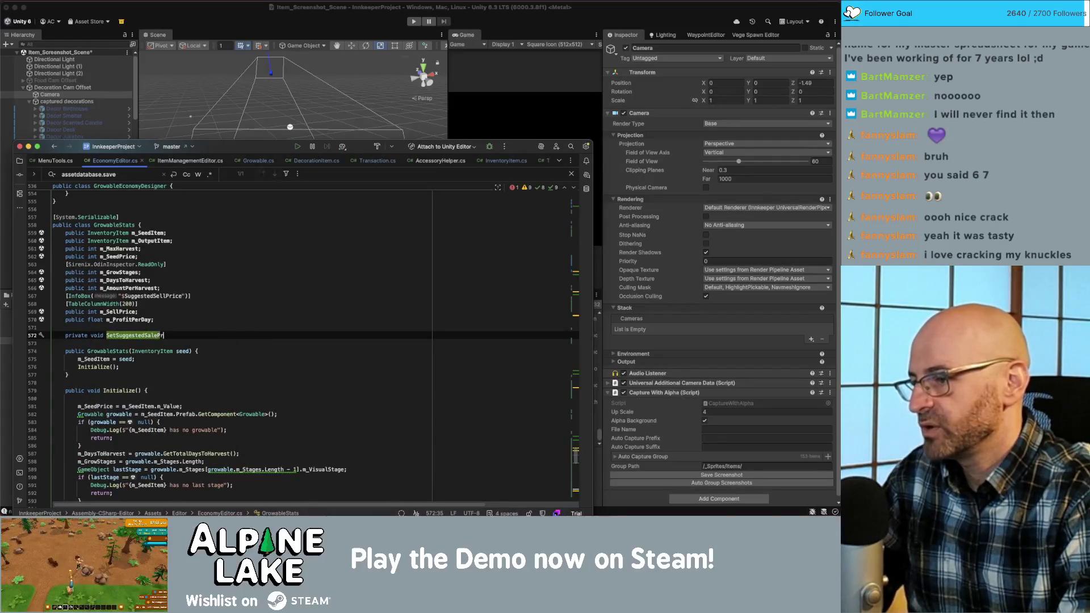
{"action": "type", "text": "ice()"}
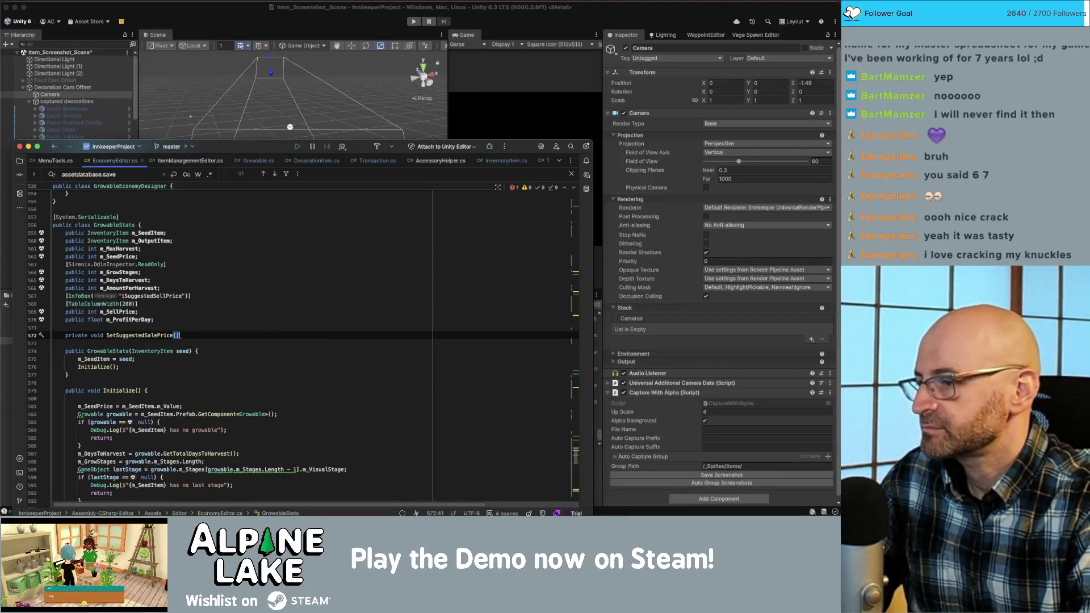
{"action": "type", "text": " {"}
- Put [Button] and [HorizontalGroup("Sell Price")] attributes above the new method
{"action": "key", "text": "Return"}
{"action": "key", "text": "Up"}
{"action": "key", "text": "Up"}
{"action": "key", "text": "Return"}
{"action": "type", "text": "[b"}
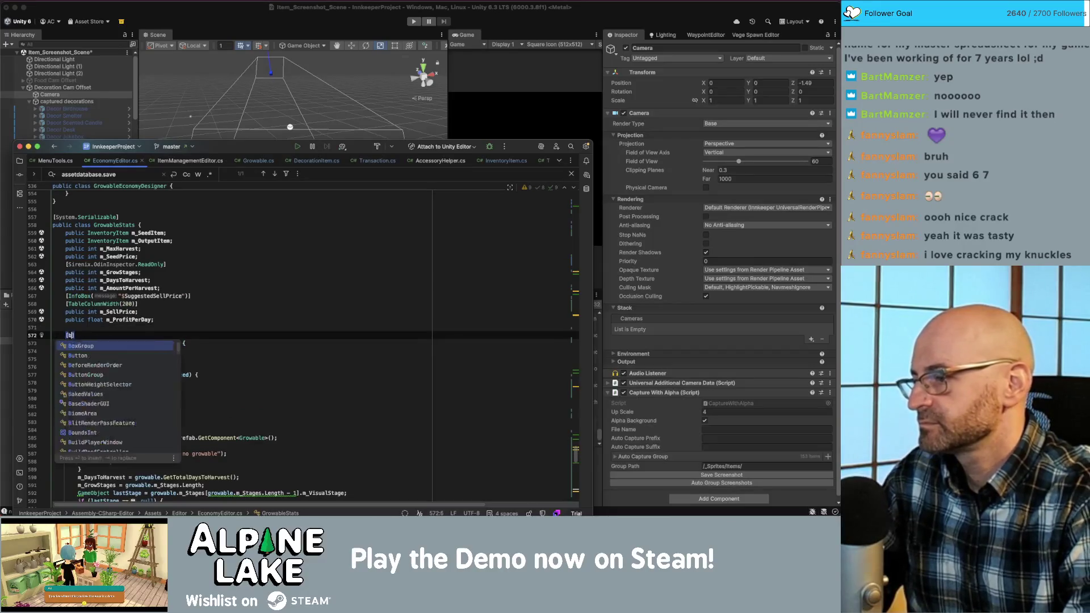
{"action": "type", "text": "utton]"}
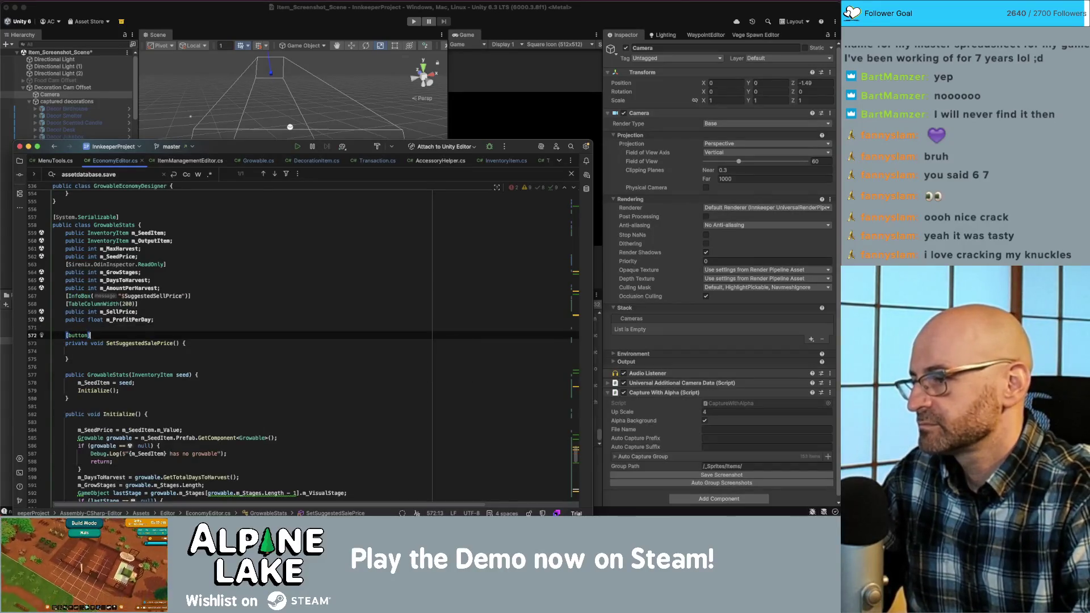
{"action": "key", "text": "BackSpace"}
{"action": "key", "text": "BackSpace"}
{"action": "key", "text": "BackSpace"}
{"action": "type", "text": "Button]"}
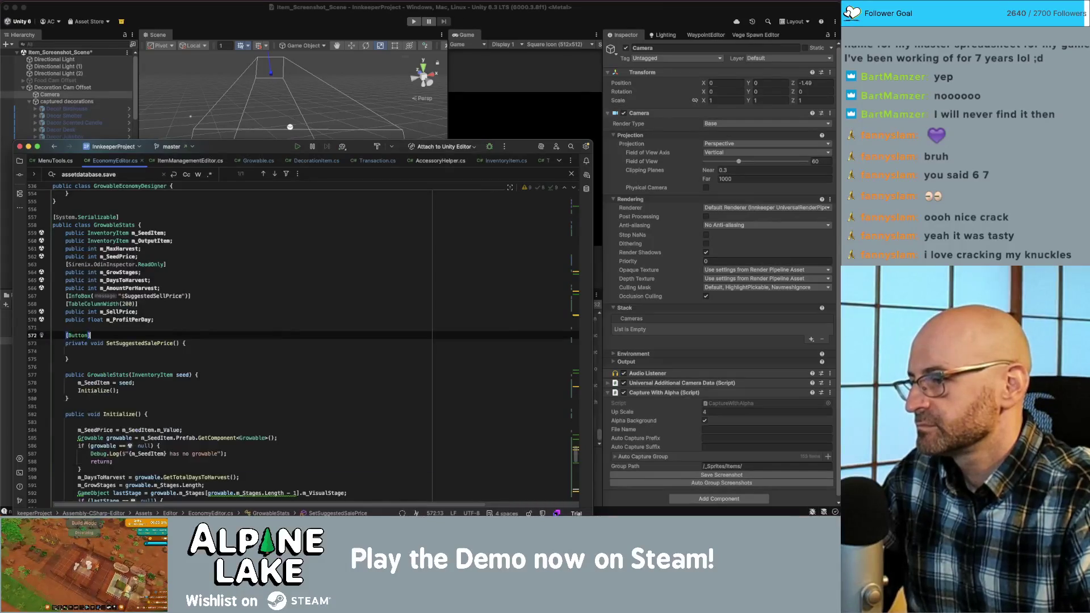
{"action": "key", "text": "Return"}
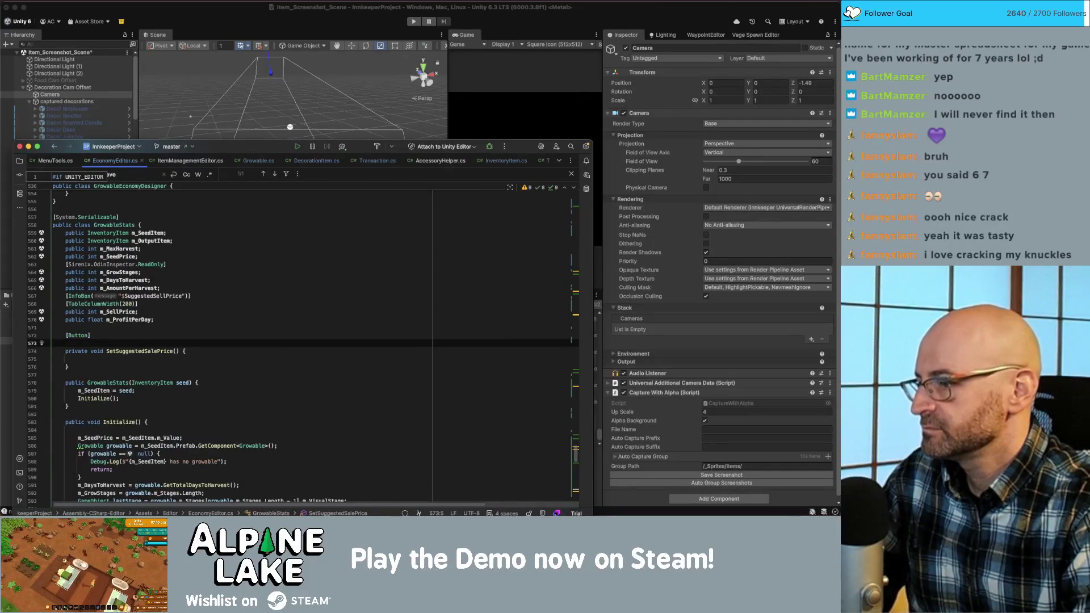
{"action": "type", "text": "horizontalgroup"}
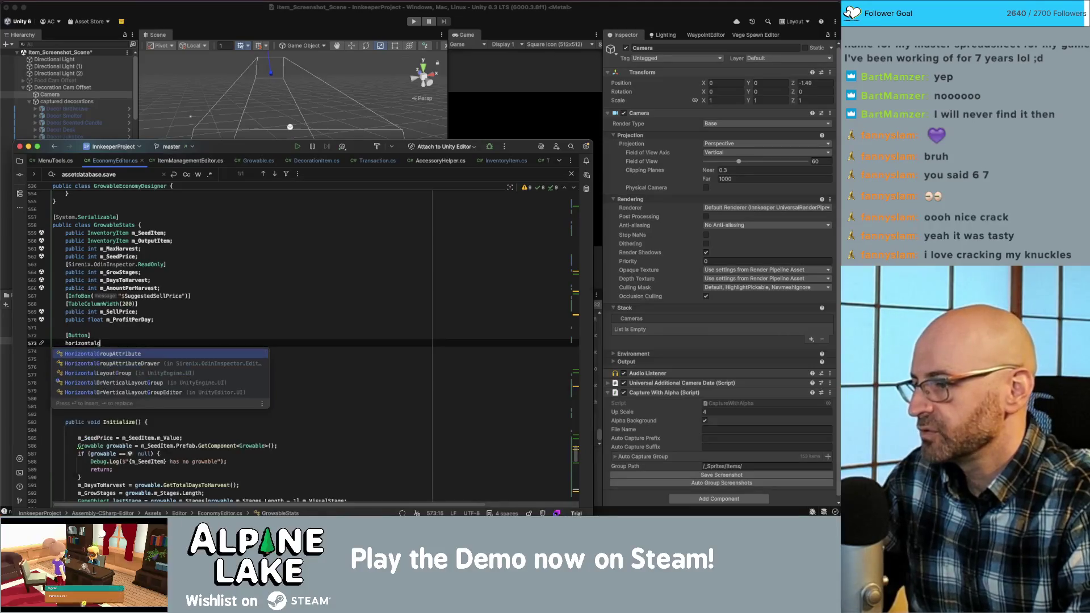
{"action": "key", "text": "alt+BackSpace"}
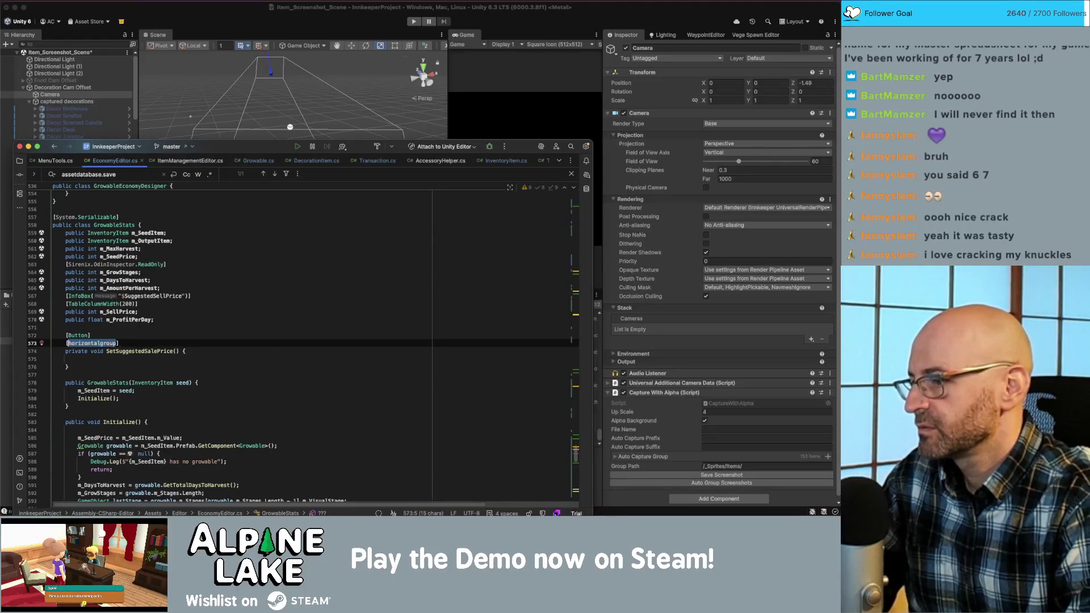
{"action": "type", "text": "[hori"}
{"action": "key", "text": "Return"}
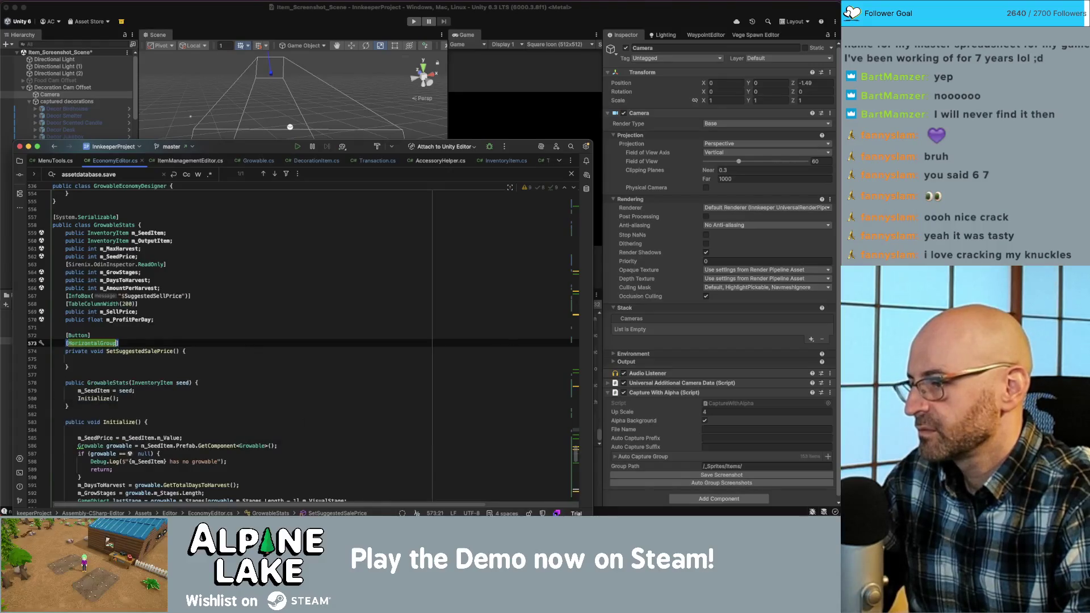
{"action": "type", "text": "(\"$"}
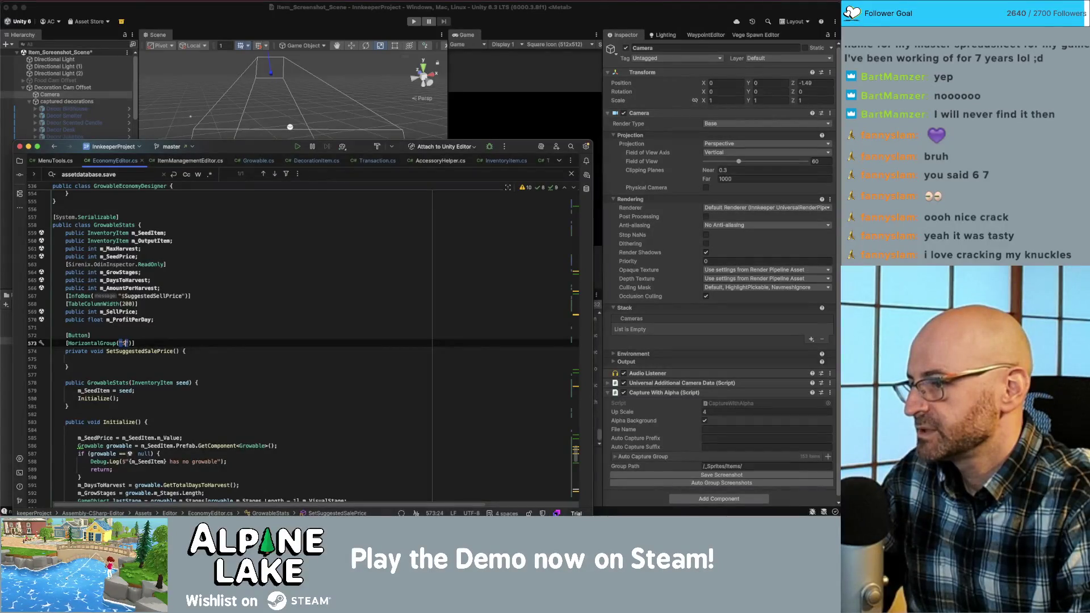
{"action": "type", "text": "P"}
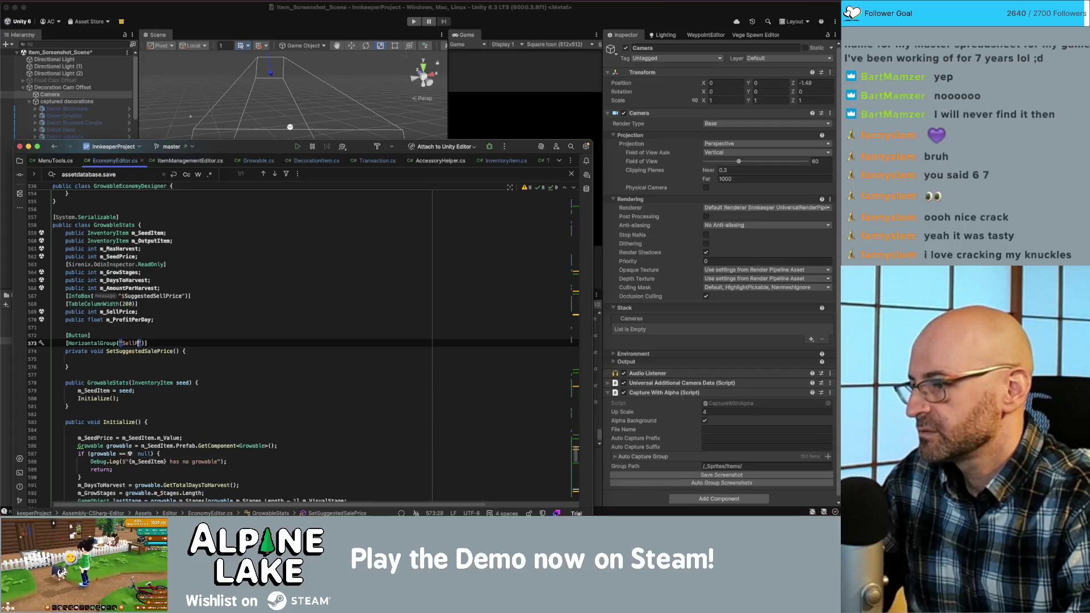
{"action": "type", "text": "rice"}
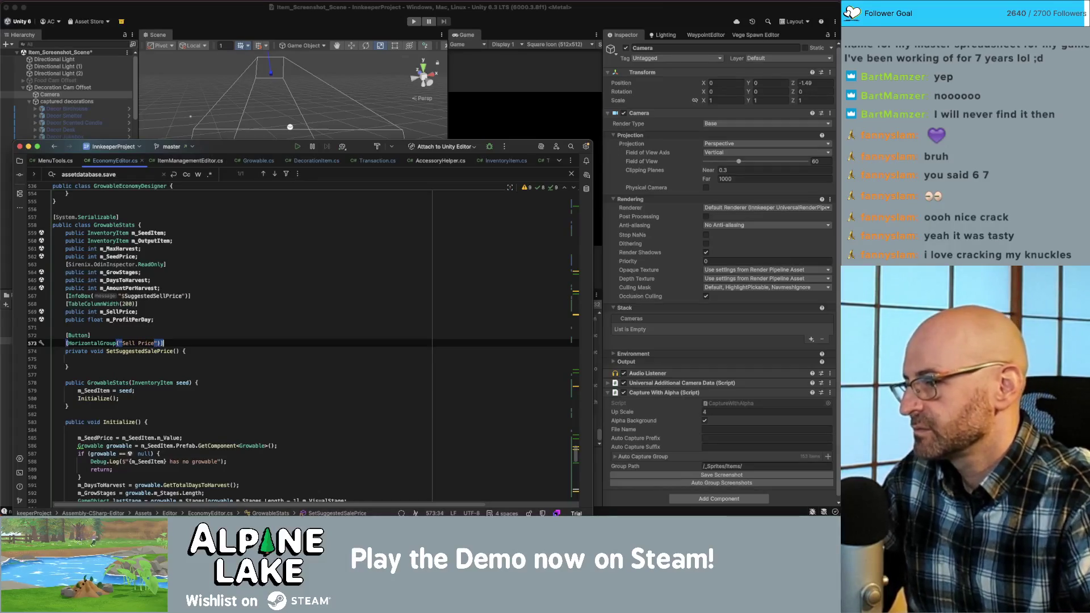
- Give the m_SellPrice field the same Sell Price horizontal group attribute
{"action": "key", "text": "Up"}
{"action": "key", "text": "Up"}
{"action": "key", "text": "Up"}
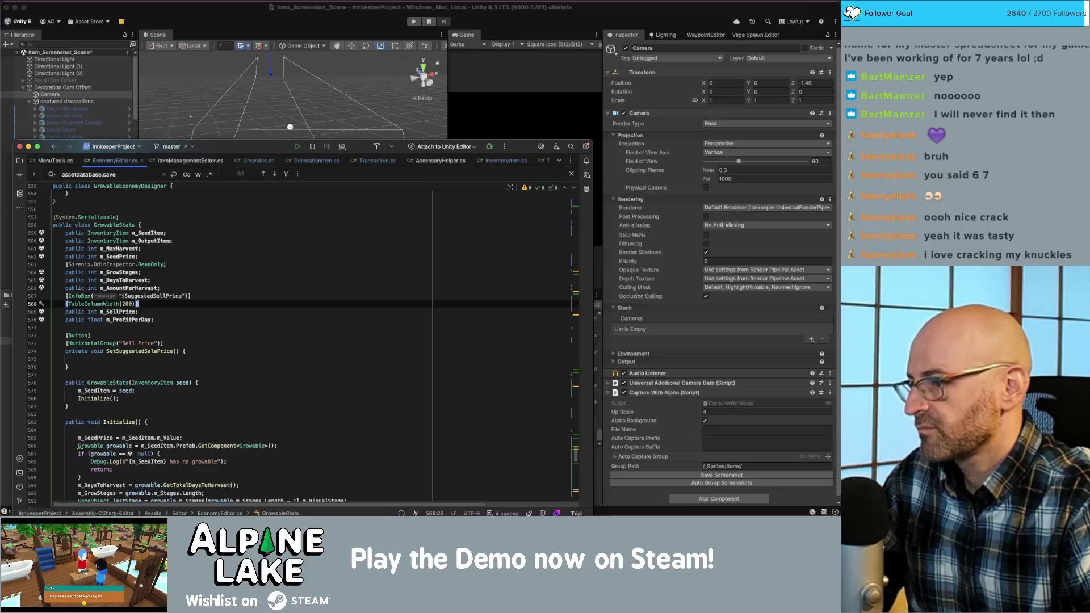
{"action": "key", "text": "Return"}
{"action": "type", "text": "[HorizontalGroup(\"Sell Price\")]"}
{"action": "key", "text": "Down"}
{"action": "key", "text": "Down"}
{"action": "key", "text": "Down"}
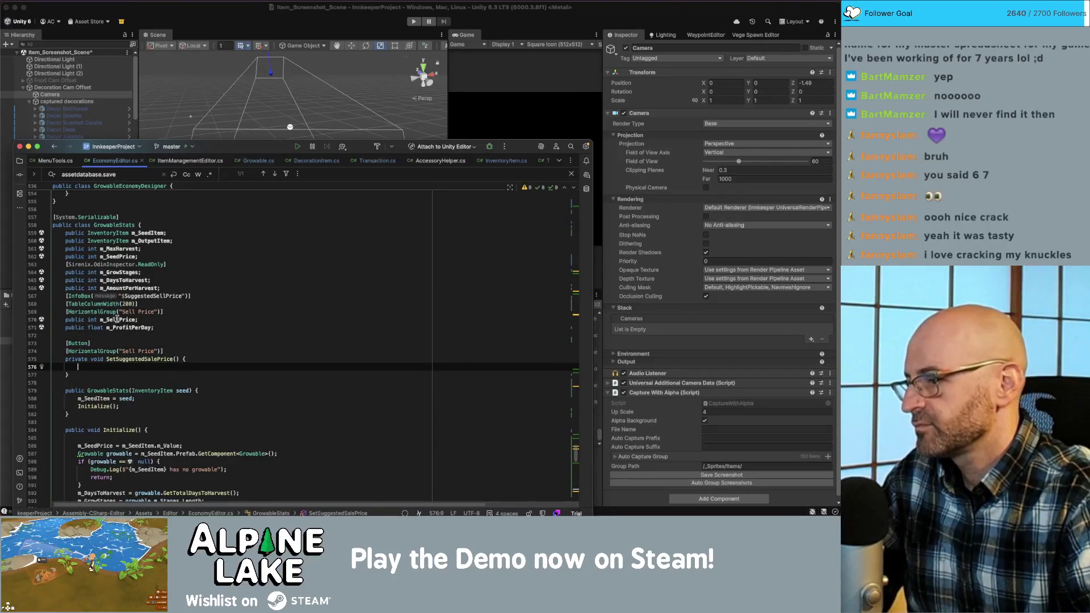
- Move the sell-price formula from SuggestedSellPrice into SetSuggestedSalePrice as a return statement
{"action": "scroll", "coordinate": [163, 384], "scroll_direction": "down", "scroll_amount": 15}
{"action": "scroll", "coordinate": [163, 384], "scroll_direction": "down", "scroll_amount": 5}
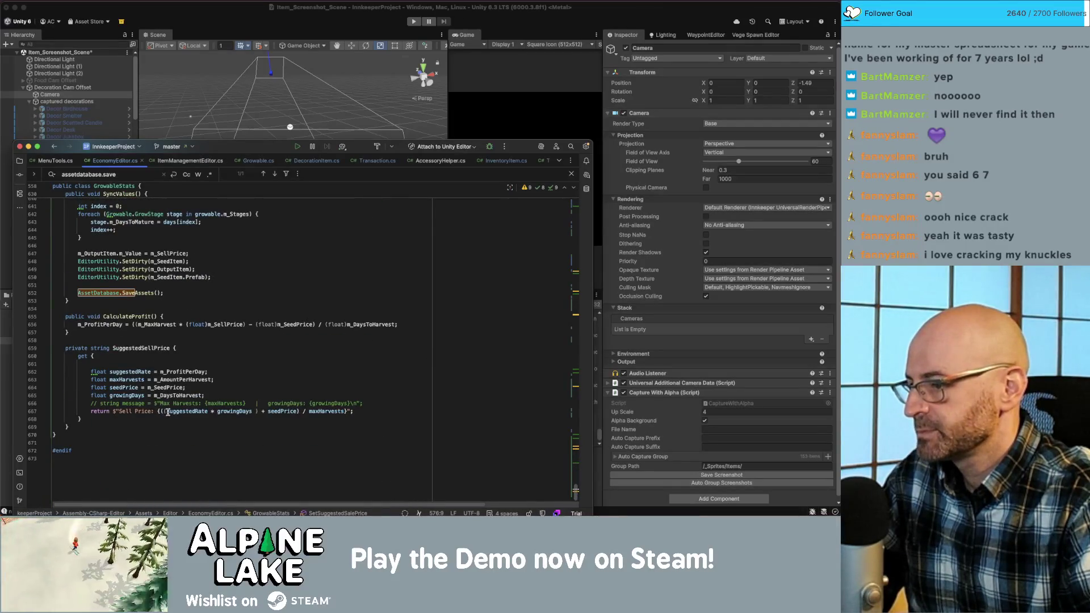
{"action": "left_click_drag", "start_coordinate": [159, 411], "coordinate": [351, 411]}
{"action": "key", "text": "cmd+c"}
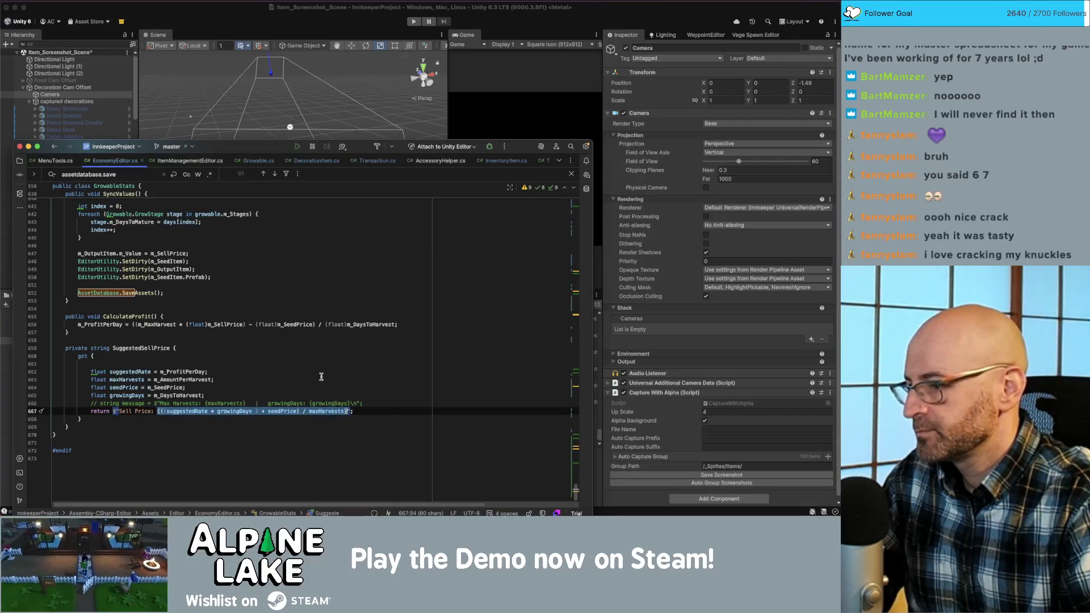
{"action": "key", "text": "BackSpace"}
{"action": "scroll", "coordinate": [209, 344], "scroll_direction": "up", "scroll_amount": 15}
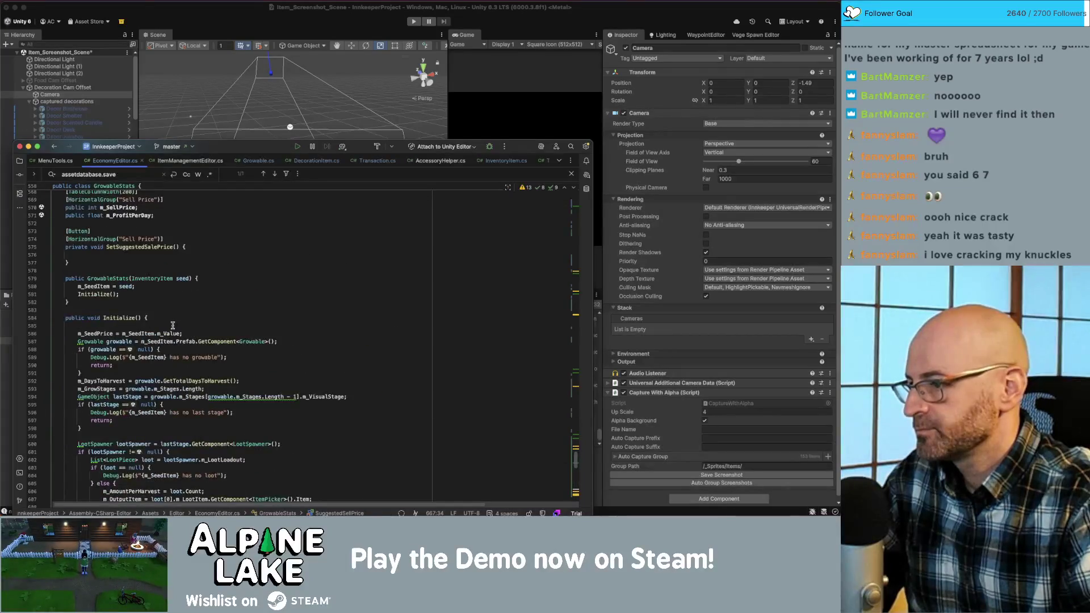
{"action": "left_click", "coordinate": [162, 255]}
{"action": "key", "text": "cmd+v"}
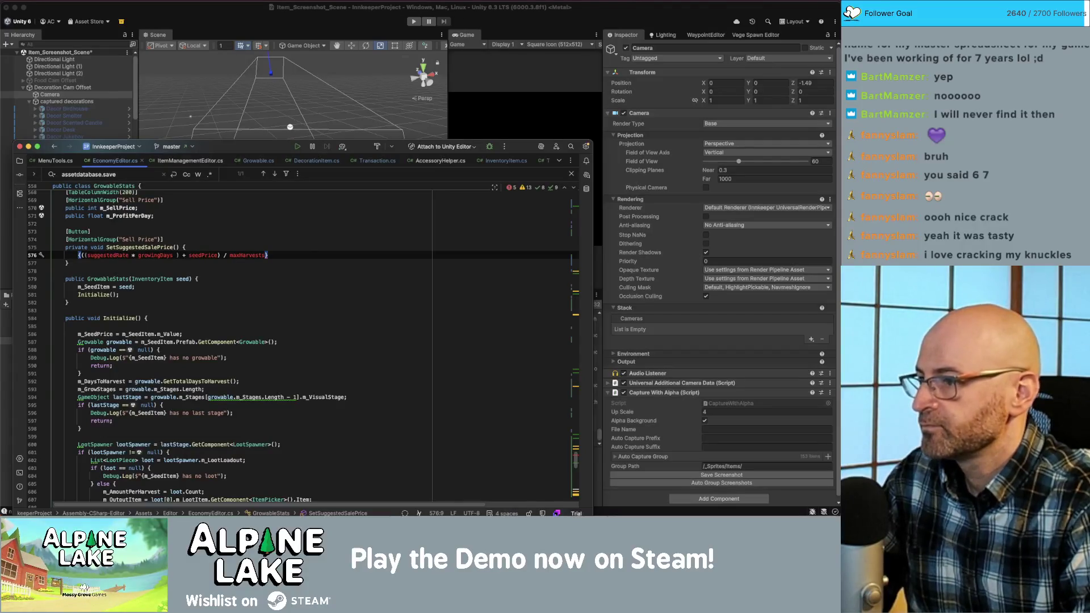
{"action": "type", "text": "return"}
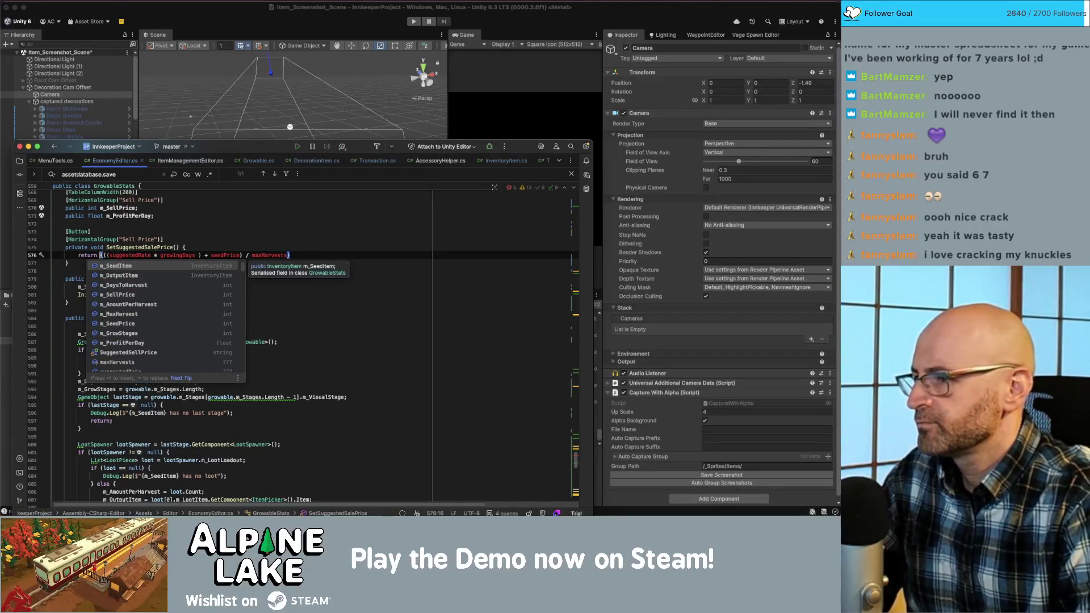
{"action": "key", "text": "Escape"}
{"action": "key", "text": "Home"}
{"action": "key", "text": "Return"}
{"action": "key", "text": "Up"}
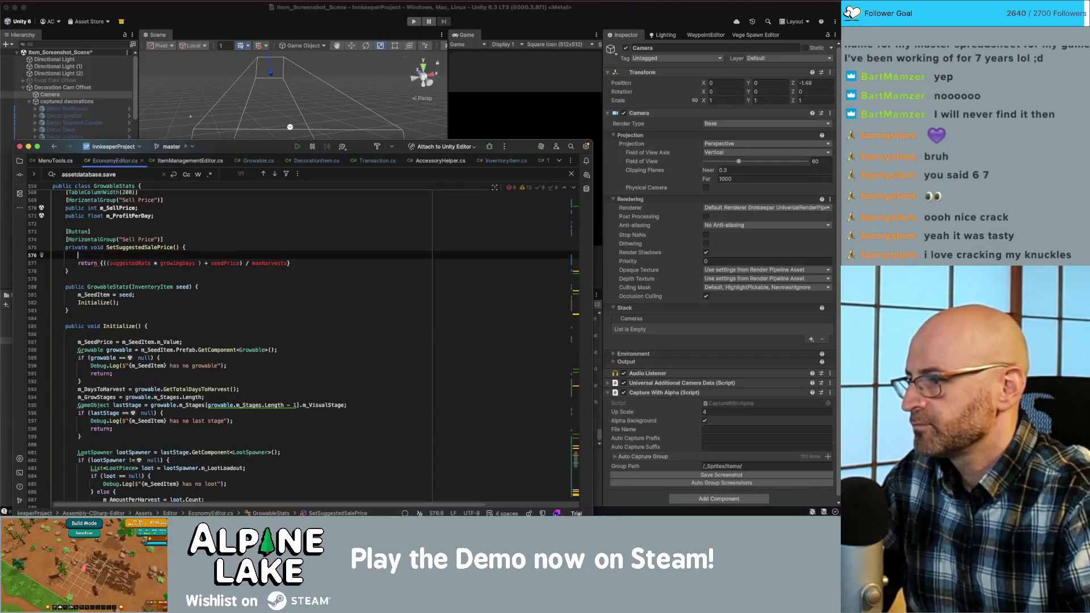
- Move the four float variable declarations into SetSuggestedSalePrice above the return line
{"action": "scroll", "coordinate": [166, 345], "scroll_direction": "down", "scroll_amount": 15}
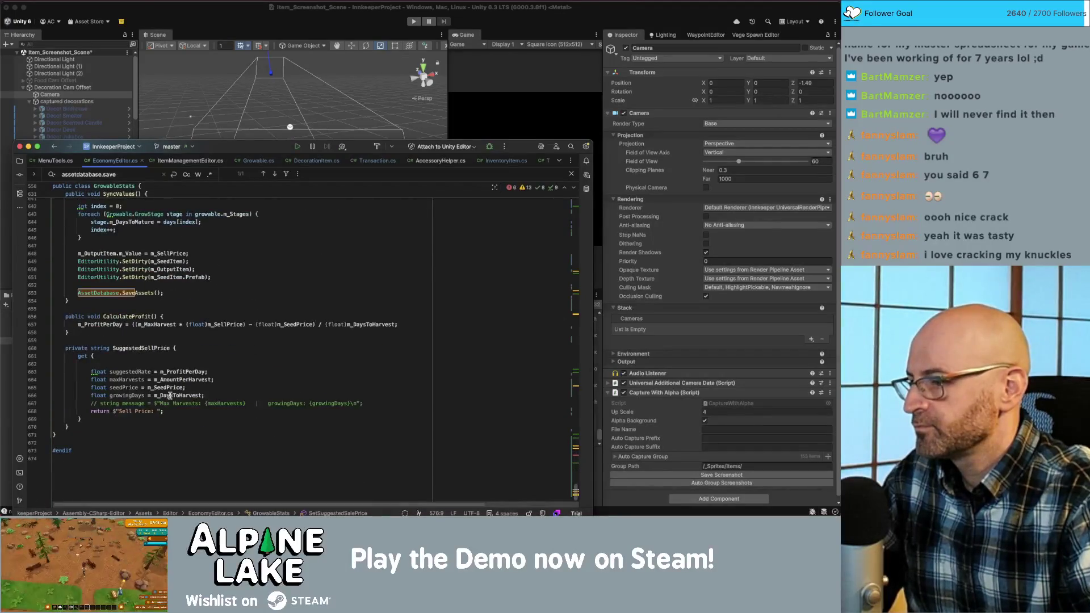
{"action": "mouse_move", "coordinate": [206, 396]}
{"action": "left_mouse_down"}
{"action": "mouse_move", "coordinate": [71, 372]}
{"action": "mouse_move", "coordinate": [94, 371]}
{"action": "left_mouse_up"}
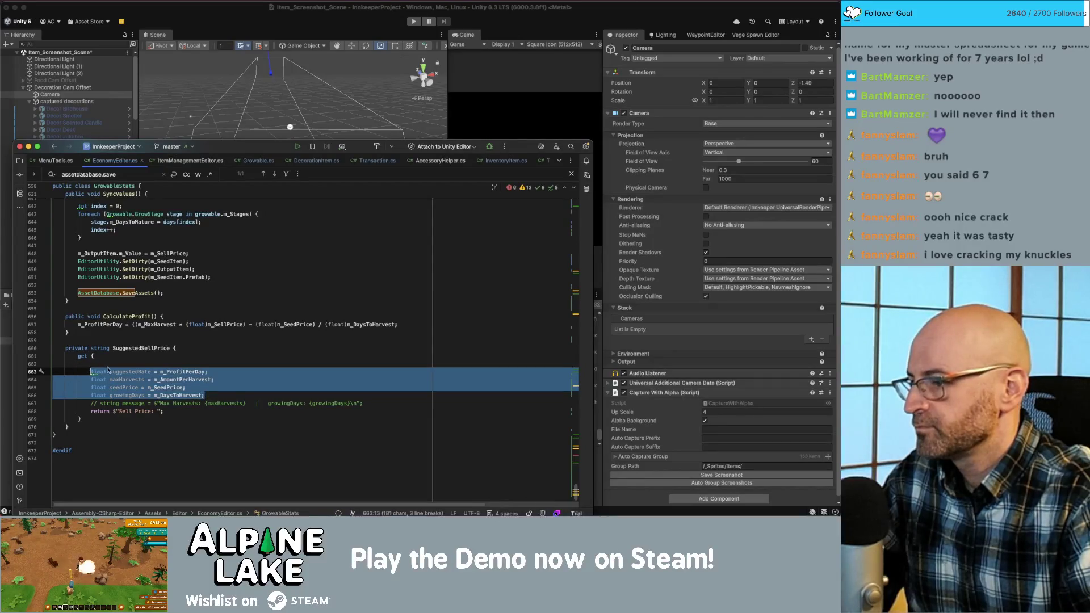
{"action": "key", "text": "ctrl+x"}
{"action": "scroll", "coordinate": [167, 299], "scroll_direction": "up", "scroll_amount": 15}
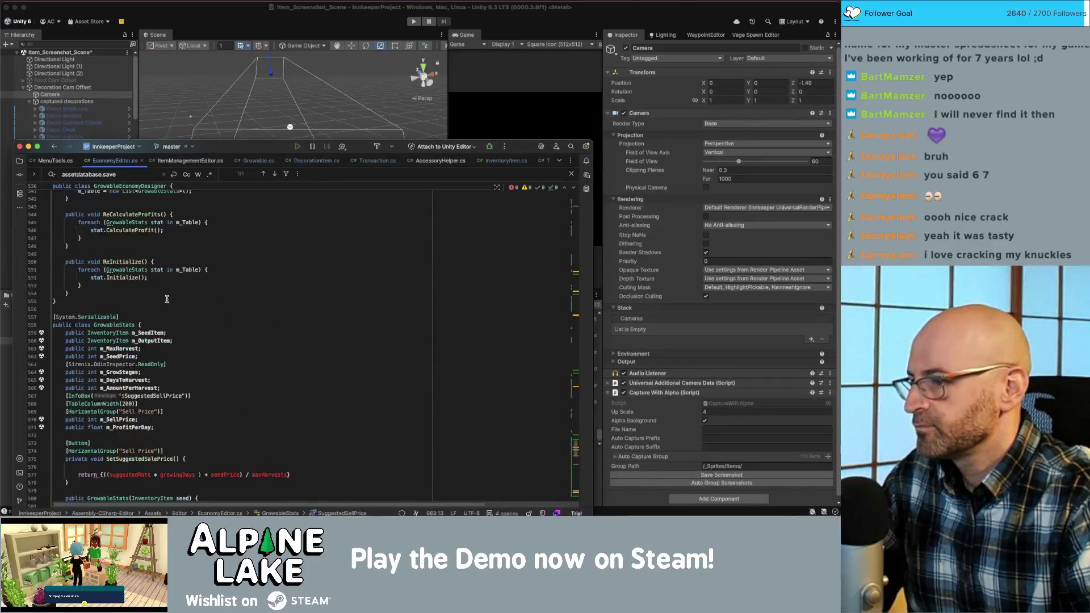
{"action": "scroll", "coordinate": [167, 300], "scroll_direction": "down", "scroll_amount": 2}
{"action": "left_click", "coordinate": [162, 436]}
{"action": "key", "text": "ctrl+v"}
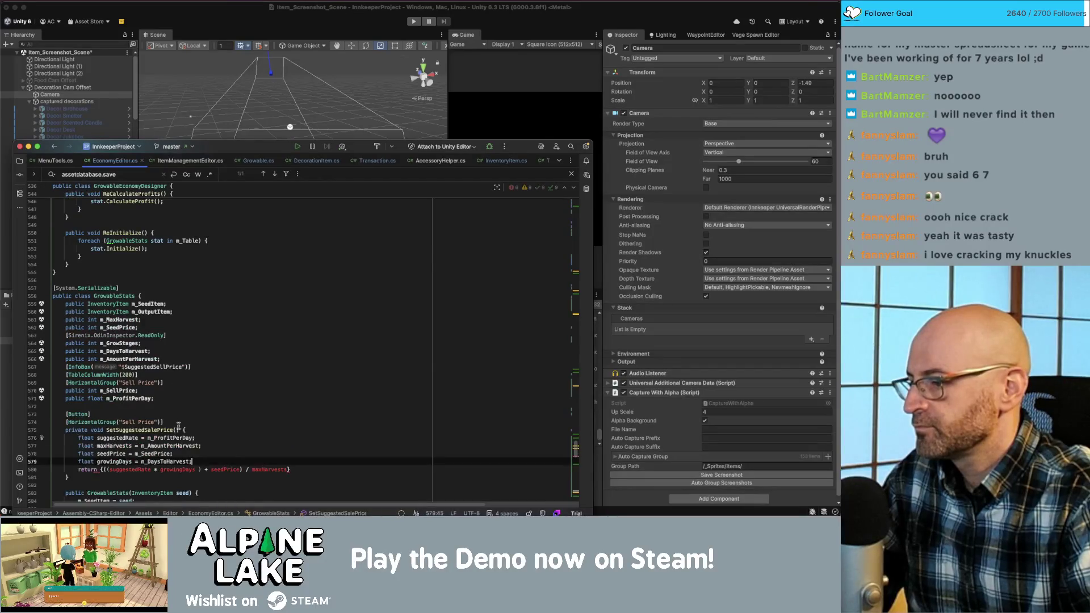
{"action": "scroll", "coordinate": [178, 425], "scroll_direction": "down", "scroll_amount": 2}
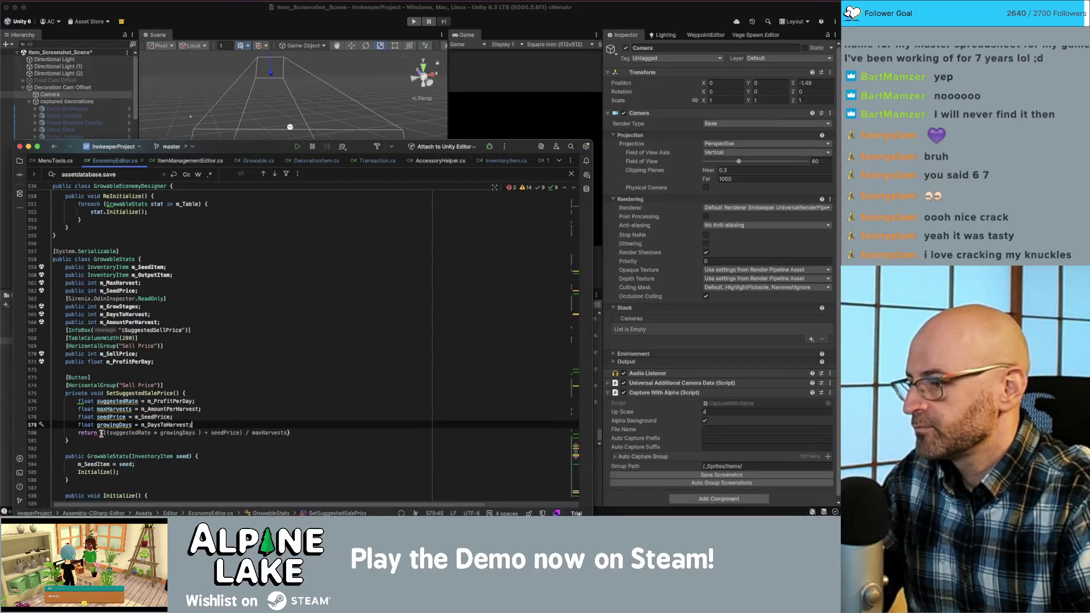
{"action": "key", "text": "Return"}
{"action": "key", "text": "Return"}
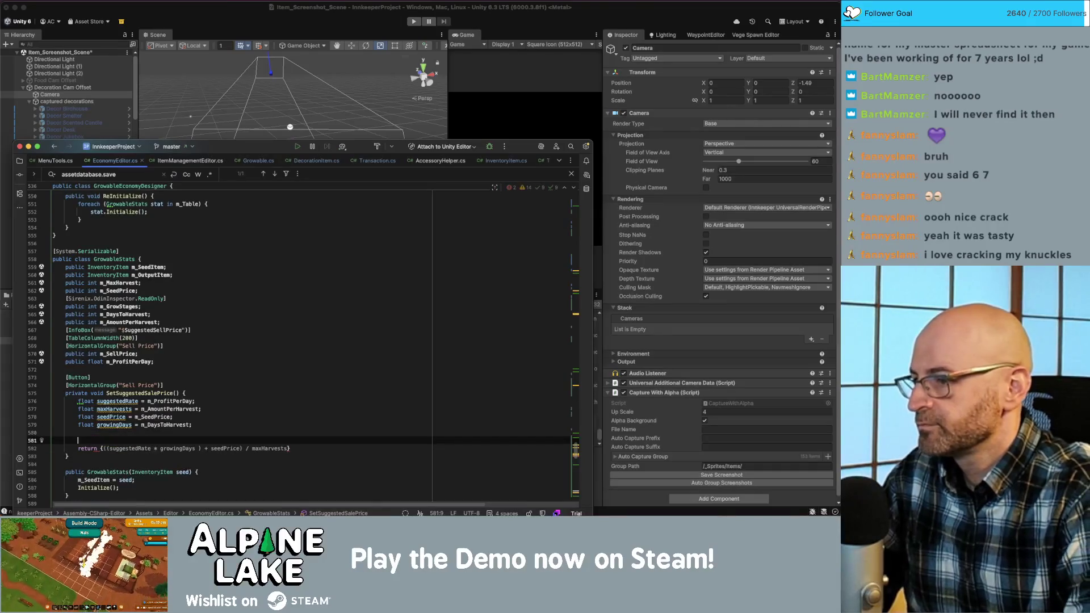
- Start an 'm_SellPrice =' assignment and remove the stray parenthesis from the return line
{"action": "type", "text": "m_Se"}
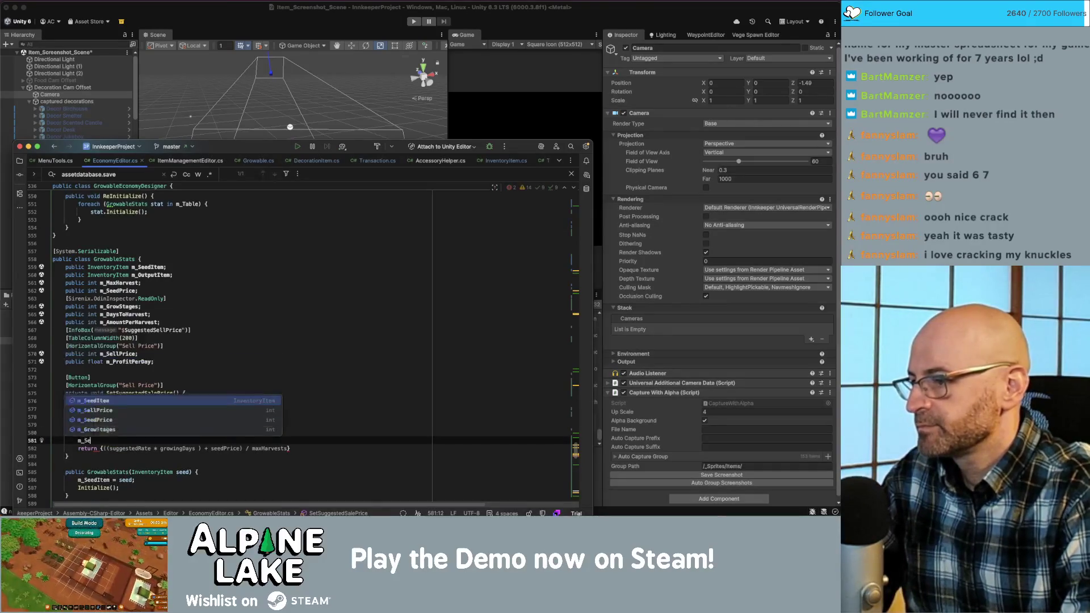
{"action": "type", "text": "llP"}
{"action": "key", "text": "Return"}
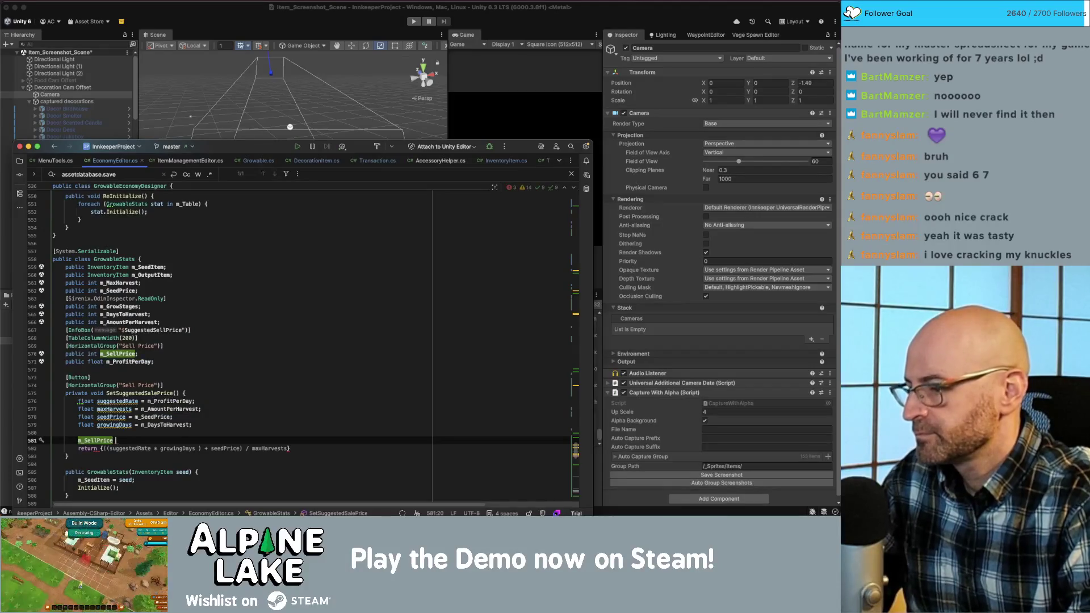
{"action": "type", "text": "="}
{"action": "key", "text": "Escape"}
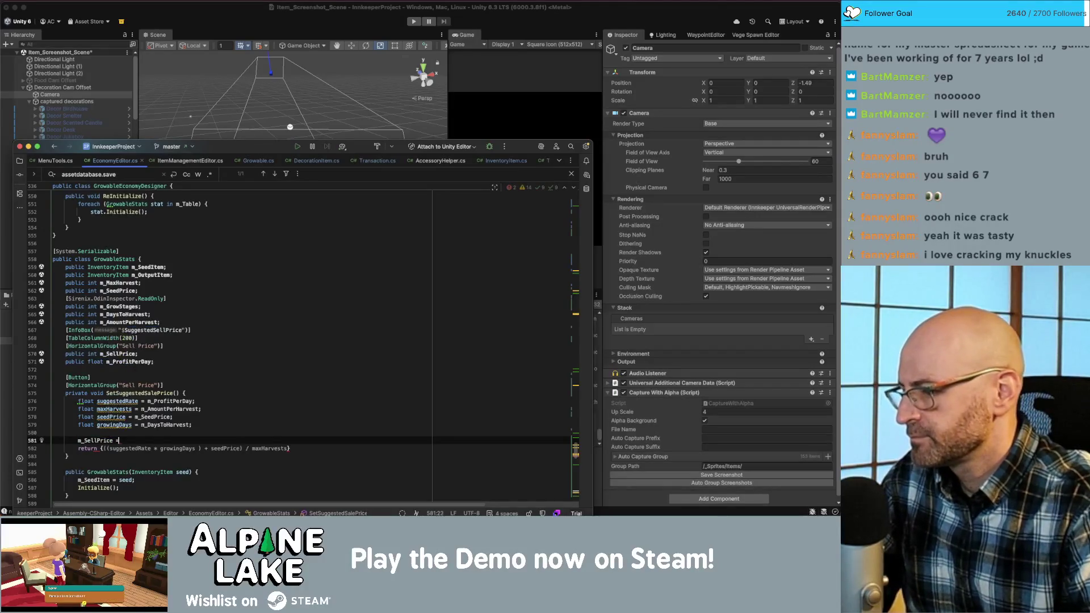
{"action": "key", "text": "Down"}
{"action": "key", "text": "Left"}
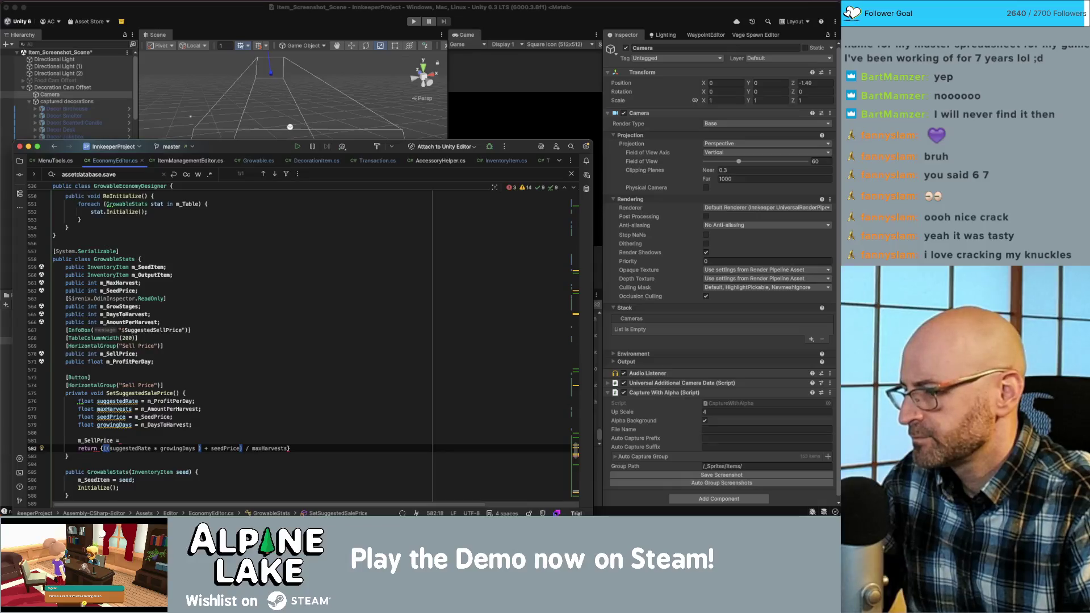
{"action": "key", "text": "alt+Up"}
{"action": "key", "text": "alt+Up"}
{"action": "key", "text": "alt+Up"}
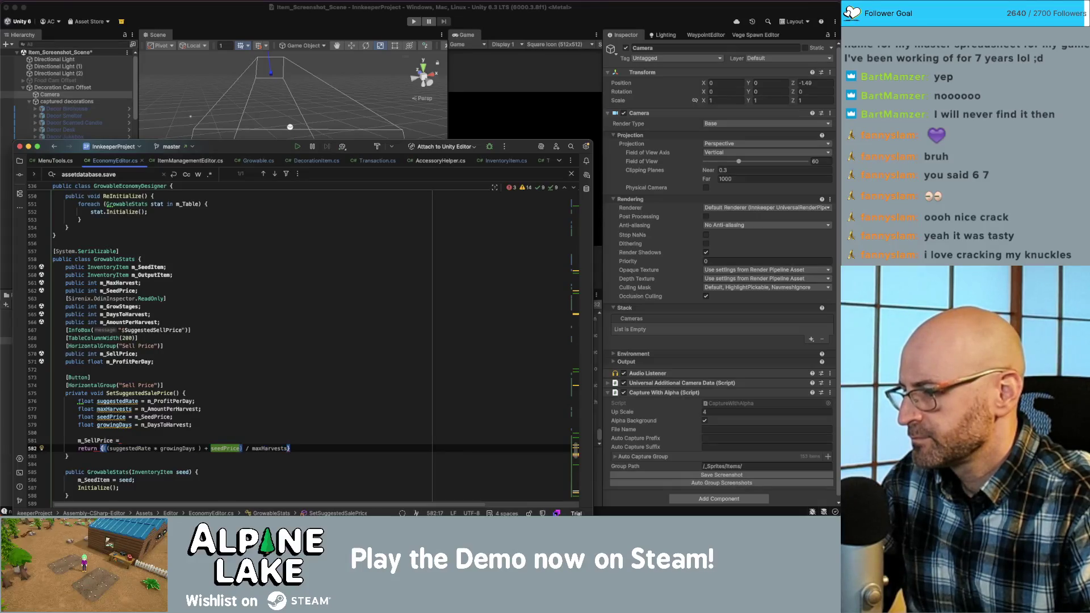
{"action": "key", "text": "Left"}
{"action": "key", "text": "End"}
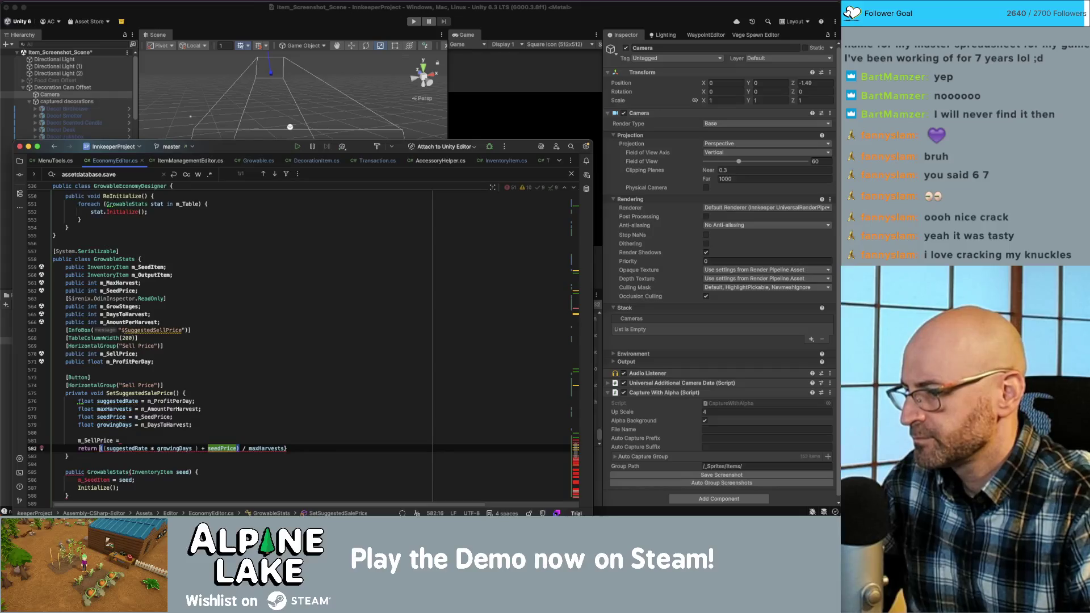
{"action": "key", "text": "BackSpace"}
{"action": "type", "text": ";"}
- Change SetSuggestedSalePrice's return type from void to int
{"action": "key", "text": "Left"}
{"action": "key", "text": "alt+Up"}
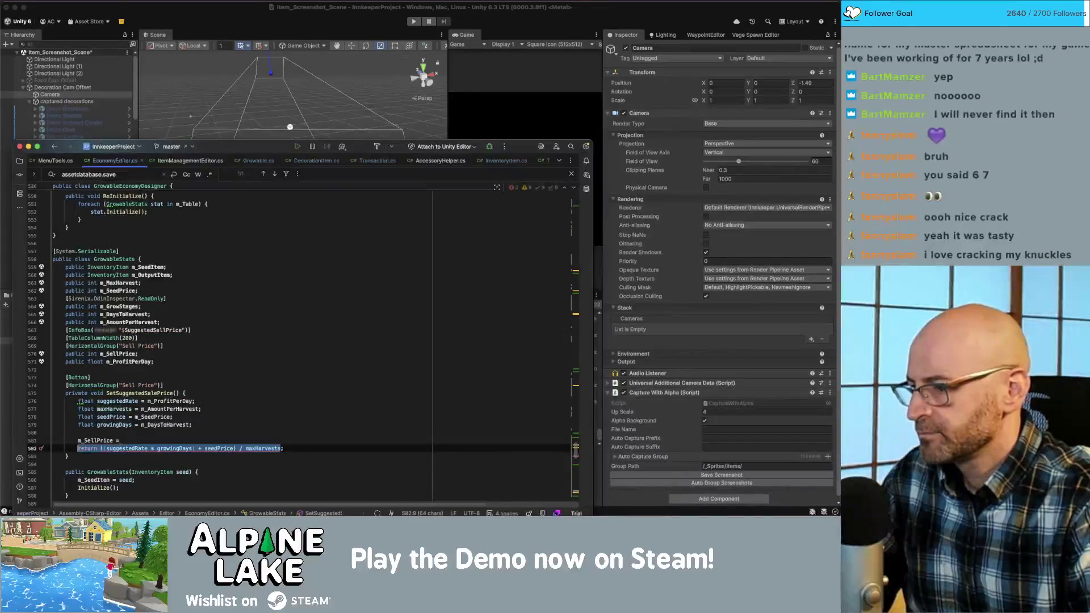
{"action": "key", "text": "alt+Down"}
{"action": "key", "text": "alt+Down"}
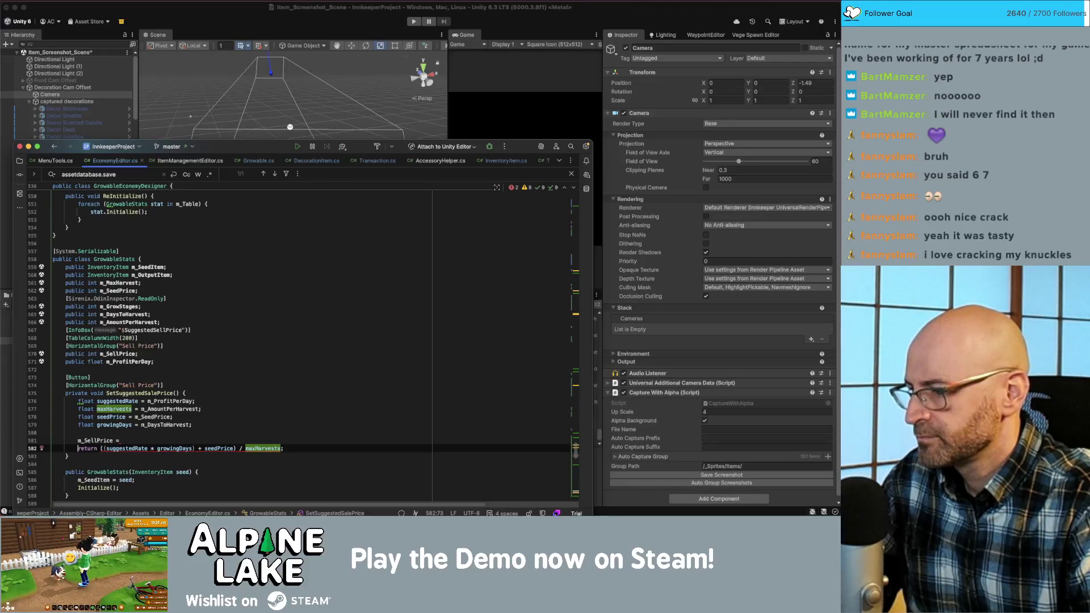
{"action": "key", "text": "alt+Up"}
{"action": "key", "text": "Left"}
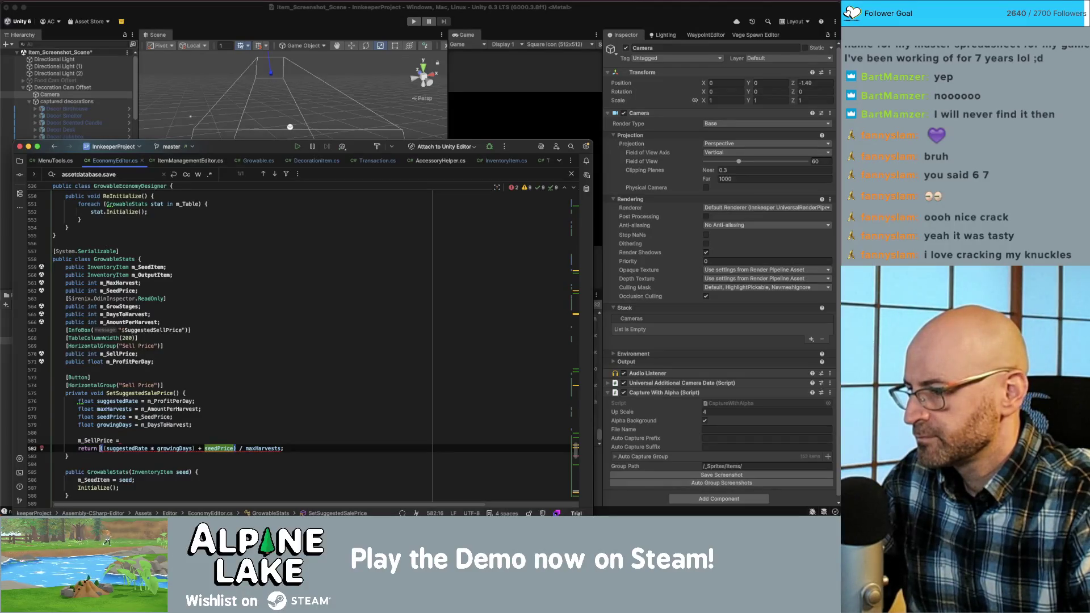
{"action": "key", "text": "Up"}
{"action": "key", "text": "Up"}
{"action": "key", "text": "Up"}
{"action": "key", "text": "alt+Up"}
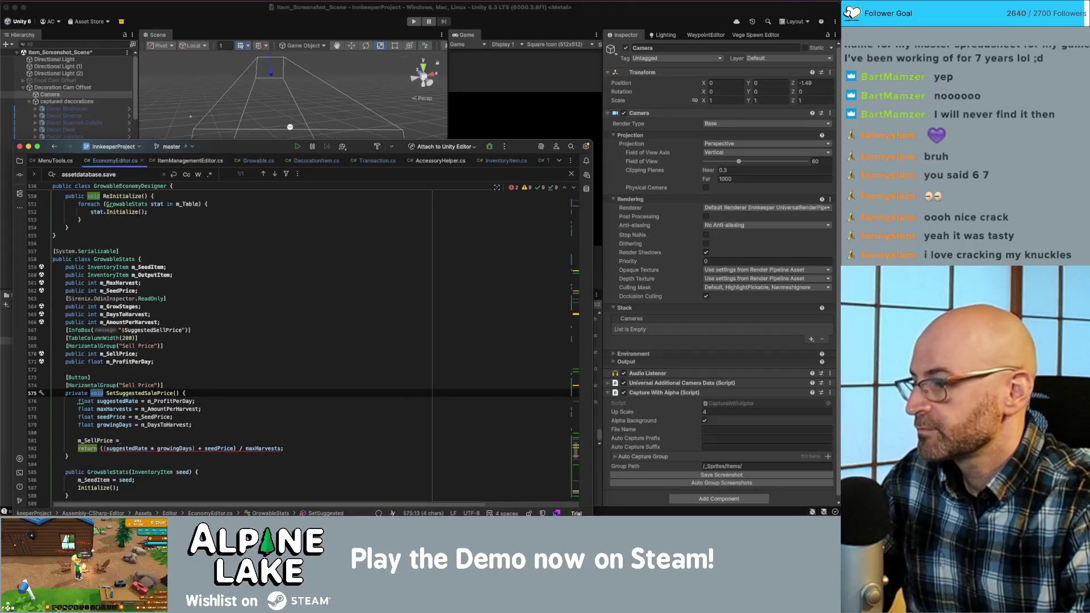
{"action": "type", "text": "int"}
{"action": "key", "text": "Escape"}
- Copy the sell-price formula into the m_SellPrice assignment, ending it with a semicolon
{"action": "key", "text": "Down"}
{"action": "key", "text": "Down"}
{"action": "key", "text": "Down"}
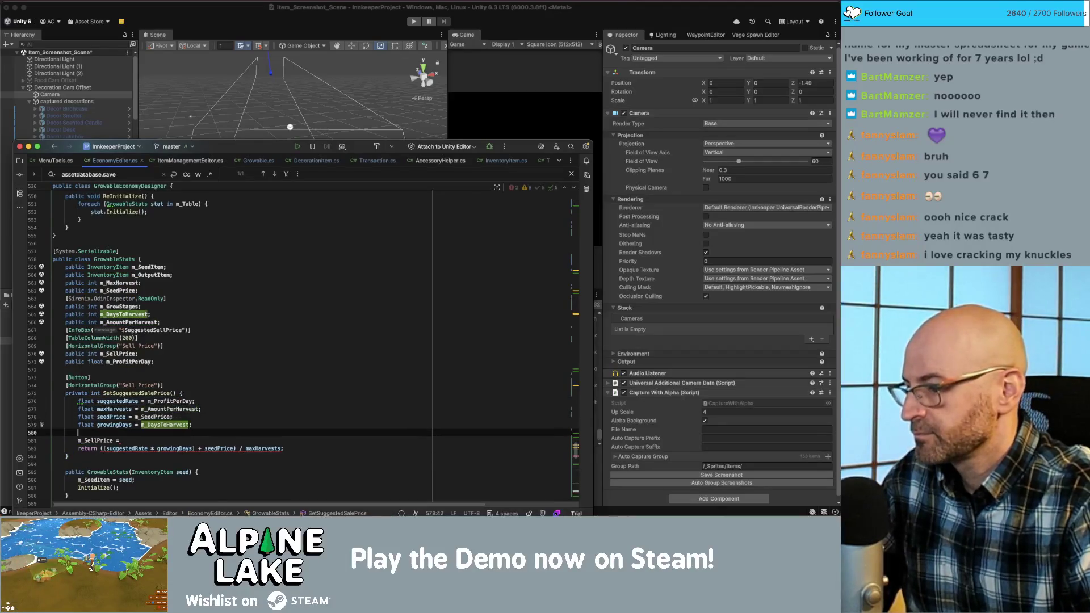
{"action": "key", "text": "Down"}
{"action": "key", "text": "Down"}
{"action": "key", "text": "alt+Up"}
{"action": "key", "text": "alt+Up"}
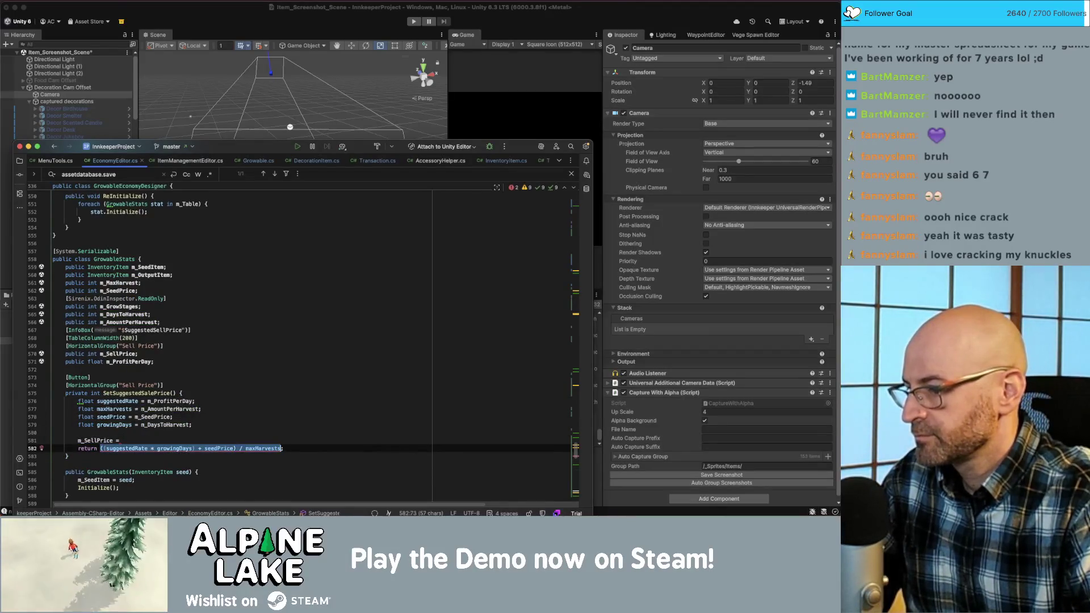
{"action": "key", "text": "super+c"}
{"action": "key", "text": "Up"}
{"action": "key", "text": "End"}
{"action": "key", "text": "super+v"}
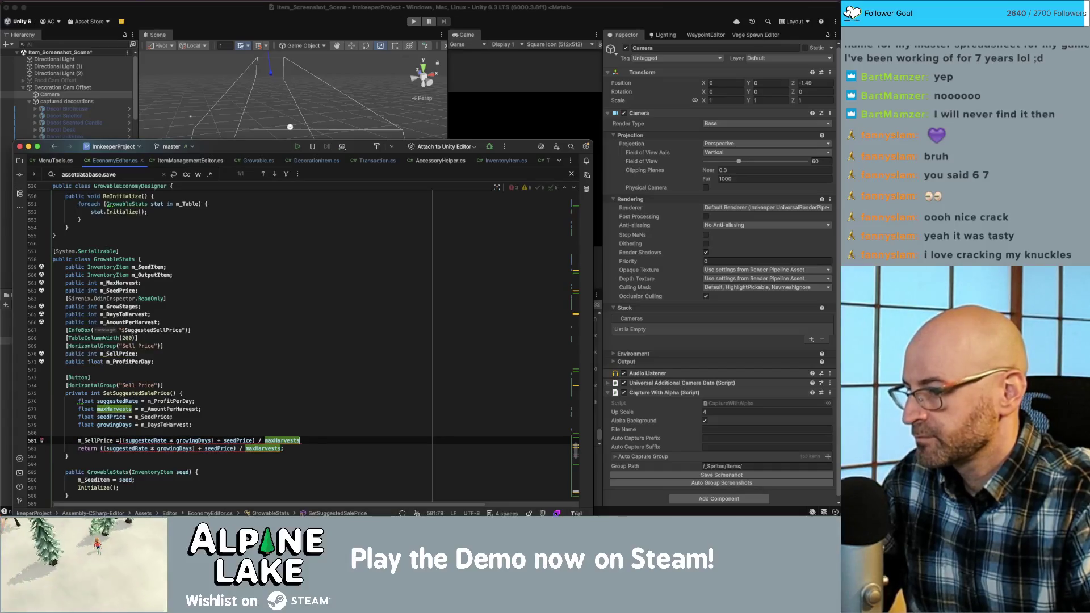
{"action": "type", "text": ";"}
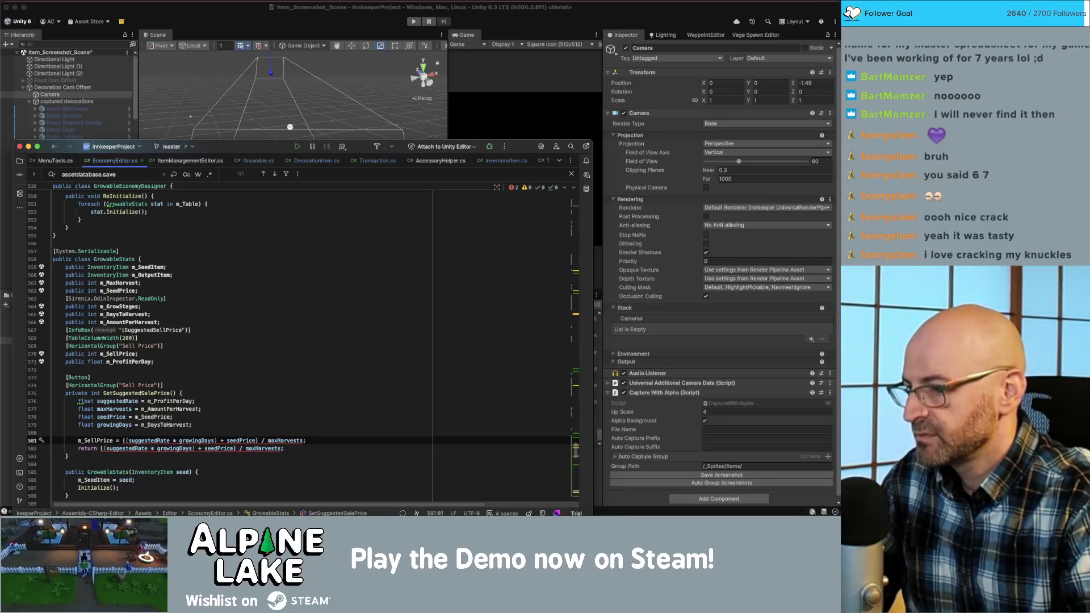
{"action": "mouse_move", "coordinate": [131, 448]}
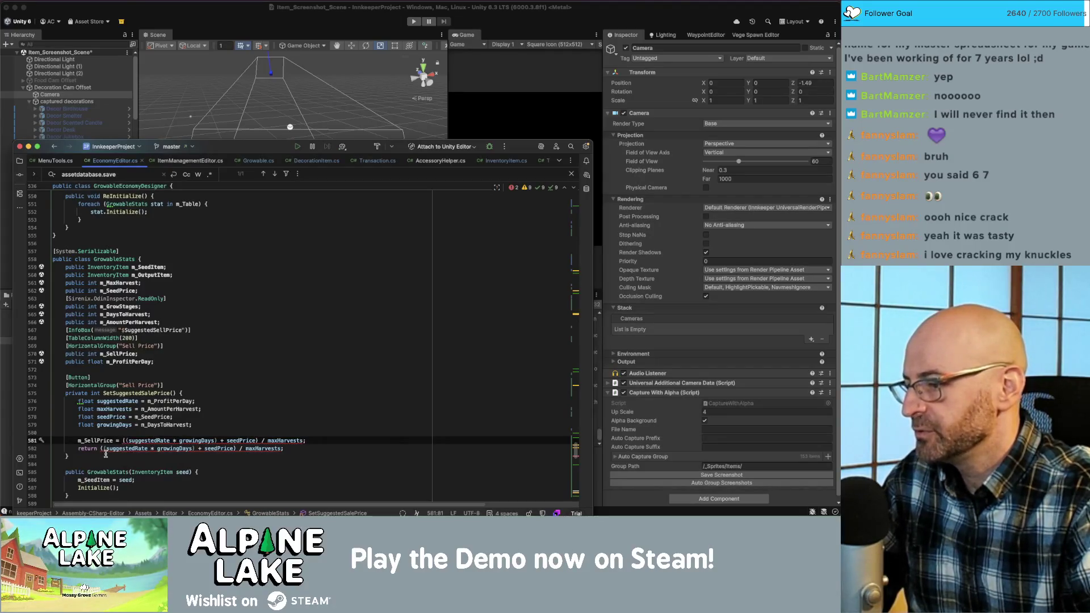
{"action": "left_click", "coordinate": [102, 448]}
- Wrap the returned sell-price formula in Mathf.RoundToInt()
{"action": "type", "text": "Mathf."}
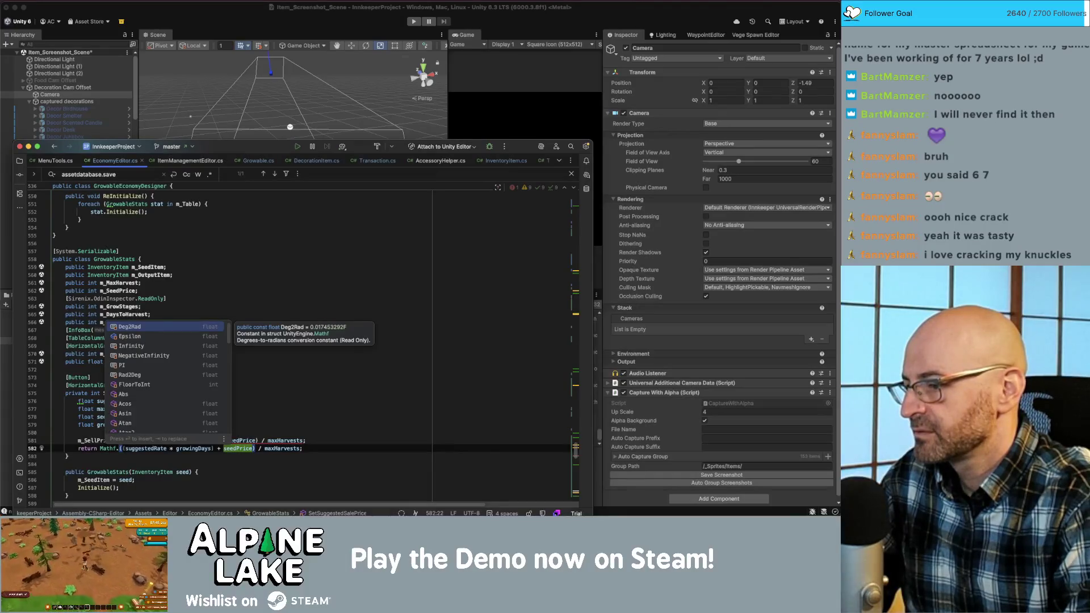
{"action": "type", "text": "roundtoi"}
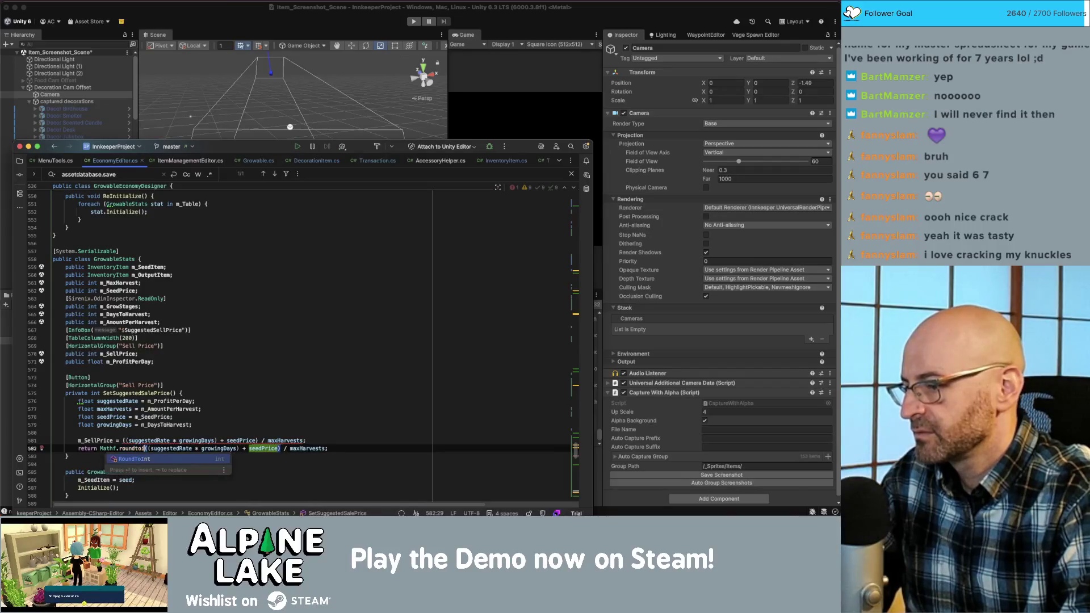
{"action": "key", "text": "Return"}
{"action": "left_click", "coordinate": [341, 448]}
{"action": "type", "text": ")"}
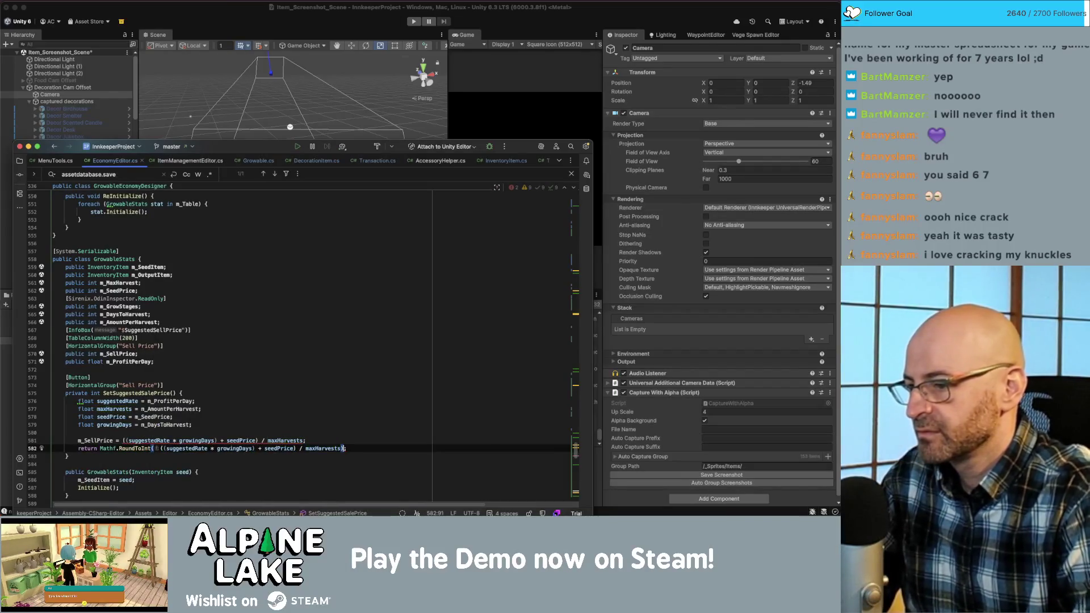
- Assign the rounded formula to m_SellPrice and change the return to 'return m_SellPrice;'
{"action": "key", "text": "Home"}
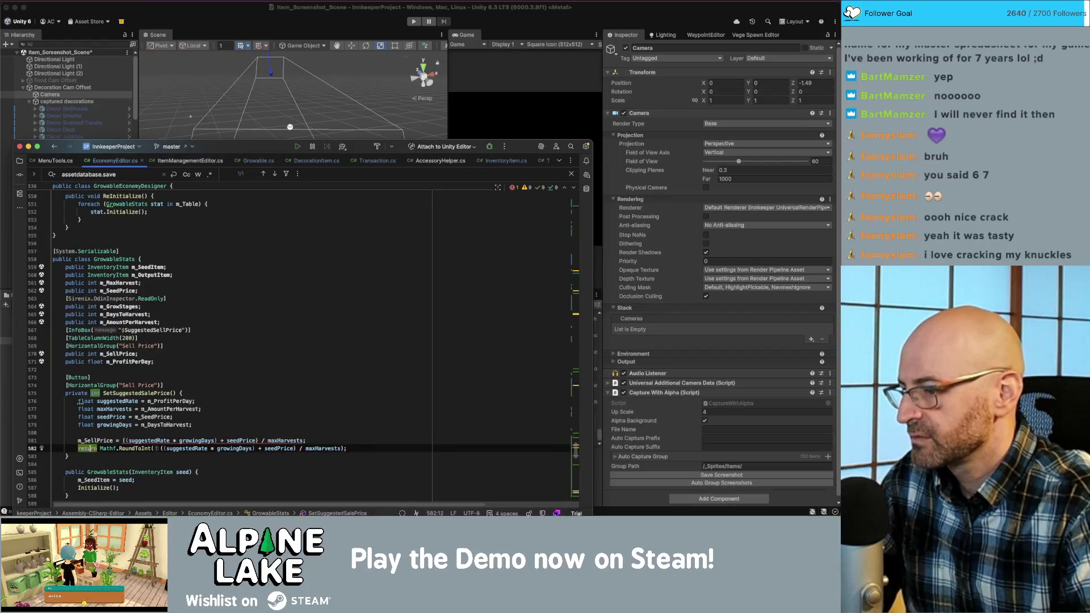
{"action": "left_click_drag", "start_coordinate": [100, 448], "coordinate": [165, 448]}
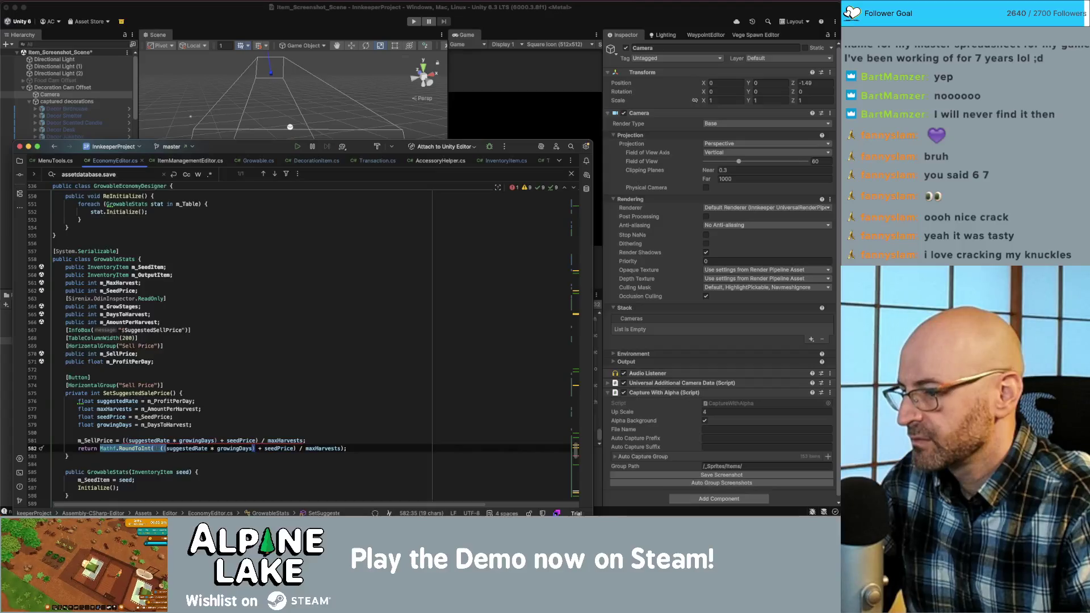
{"action": "key", "text": "shift+End"}
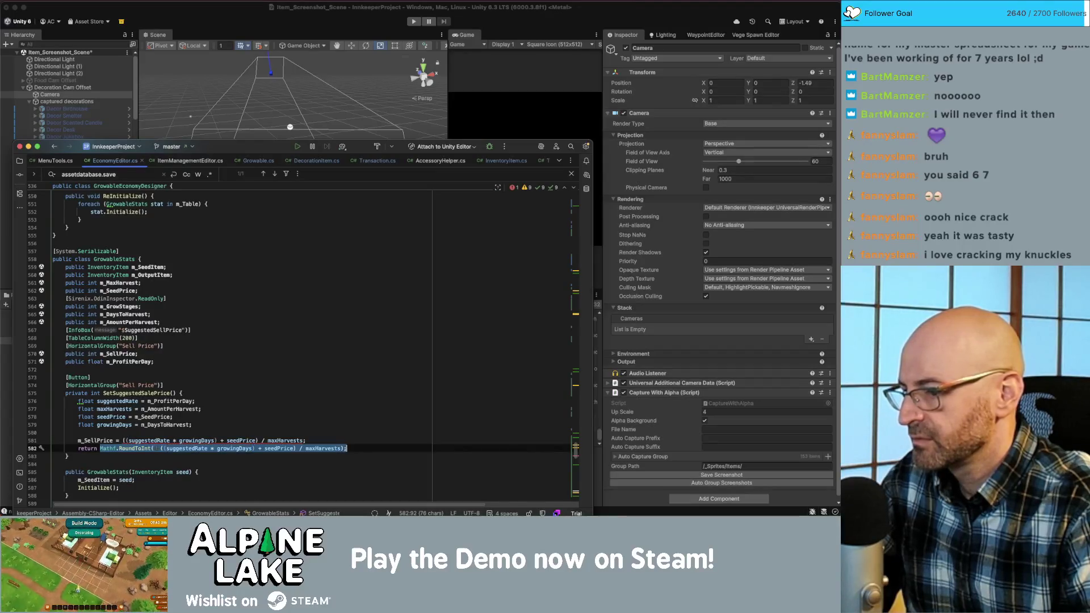
{"action": "key", "text": "BackSpace"}
{"action": "left_click", "coordinate": [108, 440]}
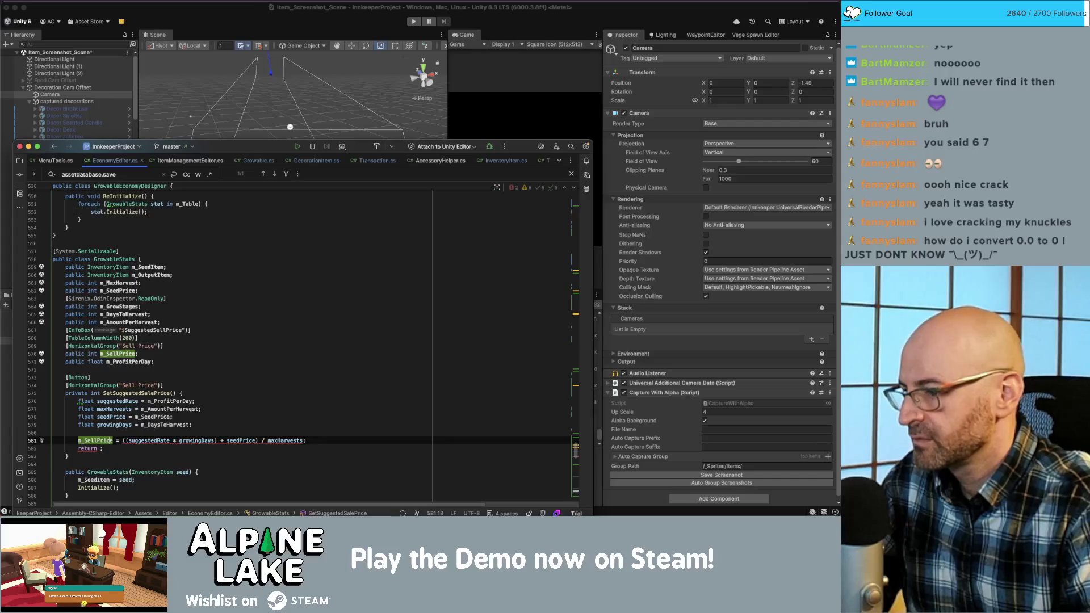
{"action": "key", "text": "alt+Up"}
{"action": "key", "text": "super+v"}
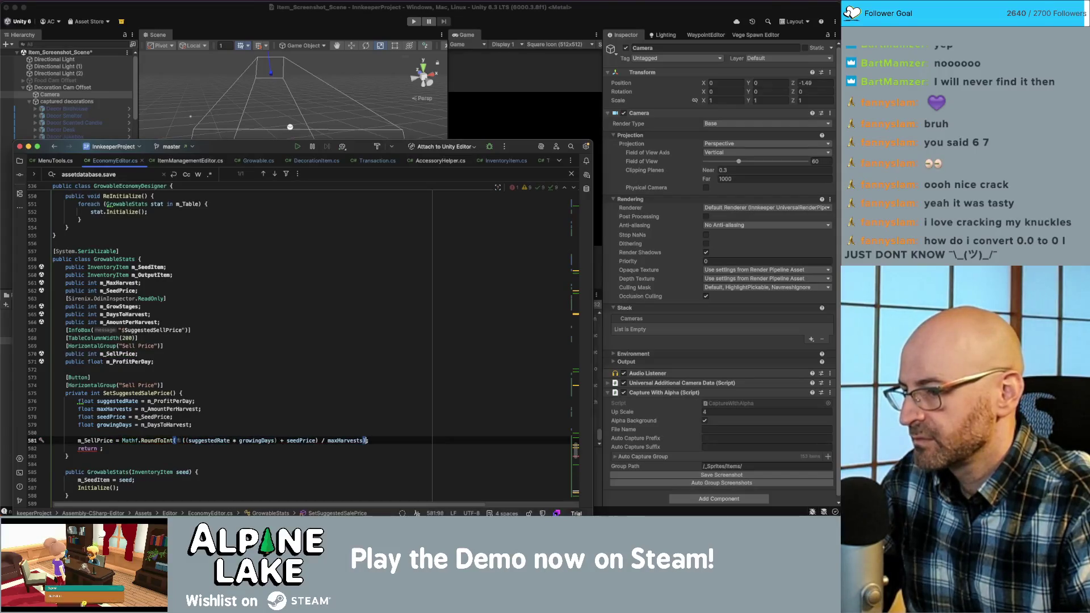
{"action": "key", "text": "Down"}
{"action": "type", "text": "m_SellP"}
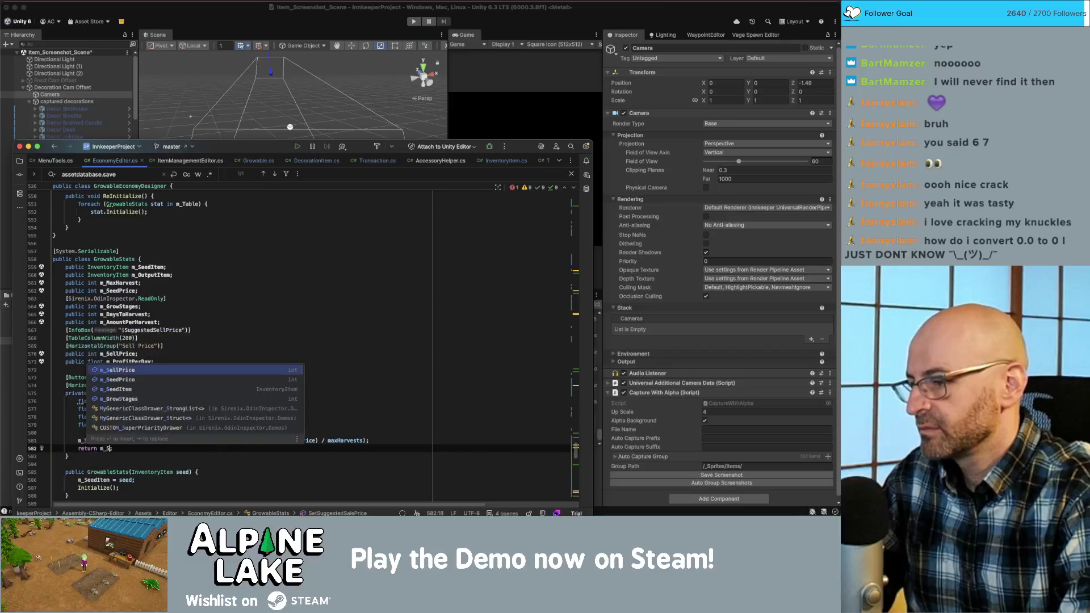
{"action": "type", "text": "rice;"}
{"action": "key", "text": "Right"}
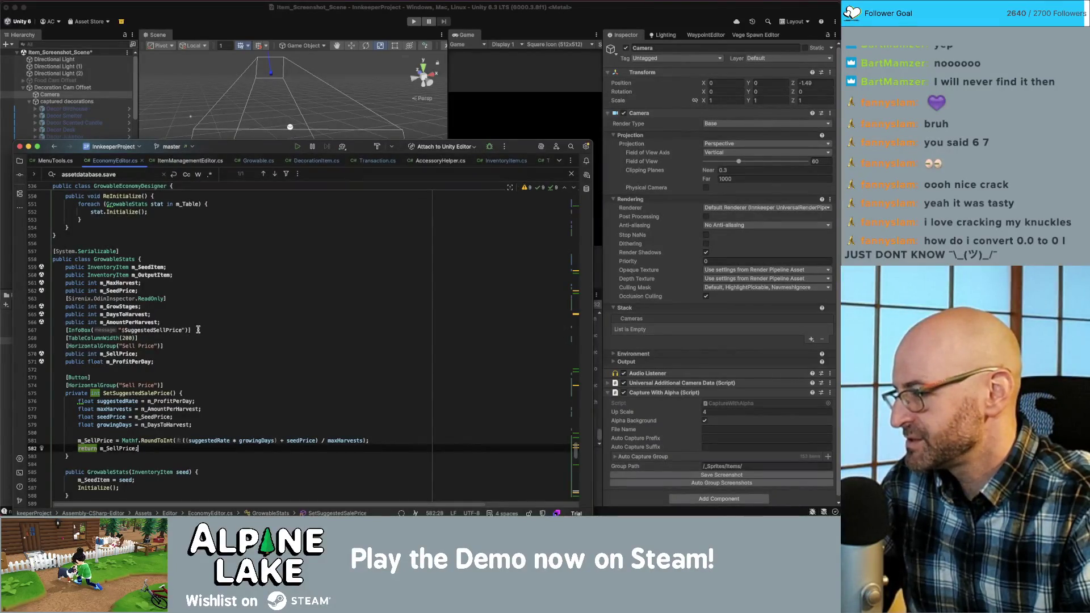
{"action": "left_click", "coordinate": [263, 322]}
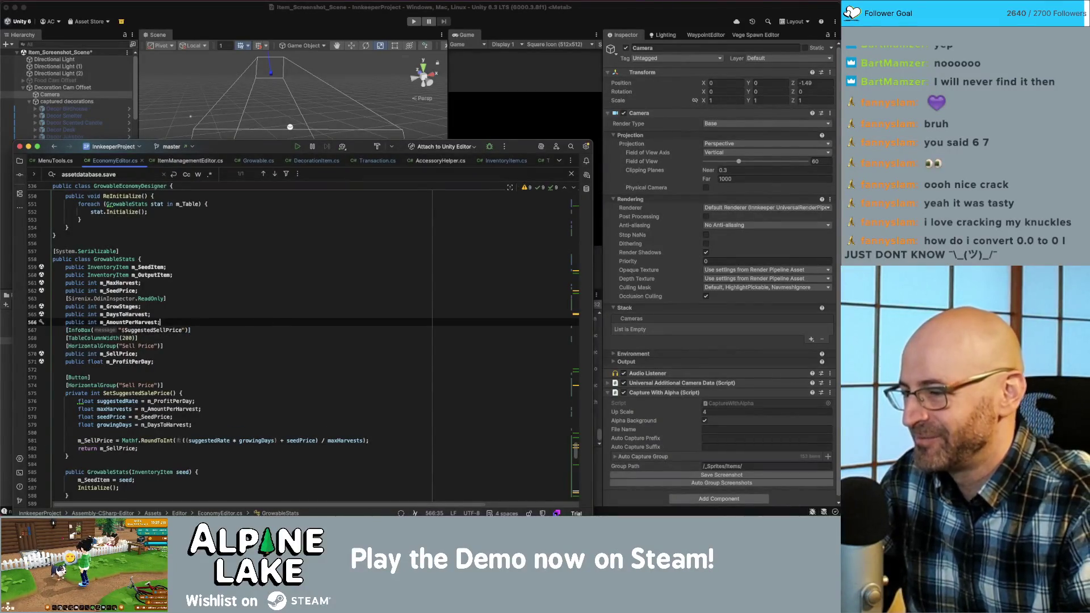
- Insert {SetSuggestedSalePrice()} after "Sell Price:" in the SuggestedSellPrice return string
{"action": "scroll", "coordinate": [257, 354], "scroll_direction": "down", "scroll_amount": 3}
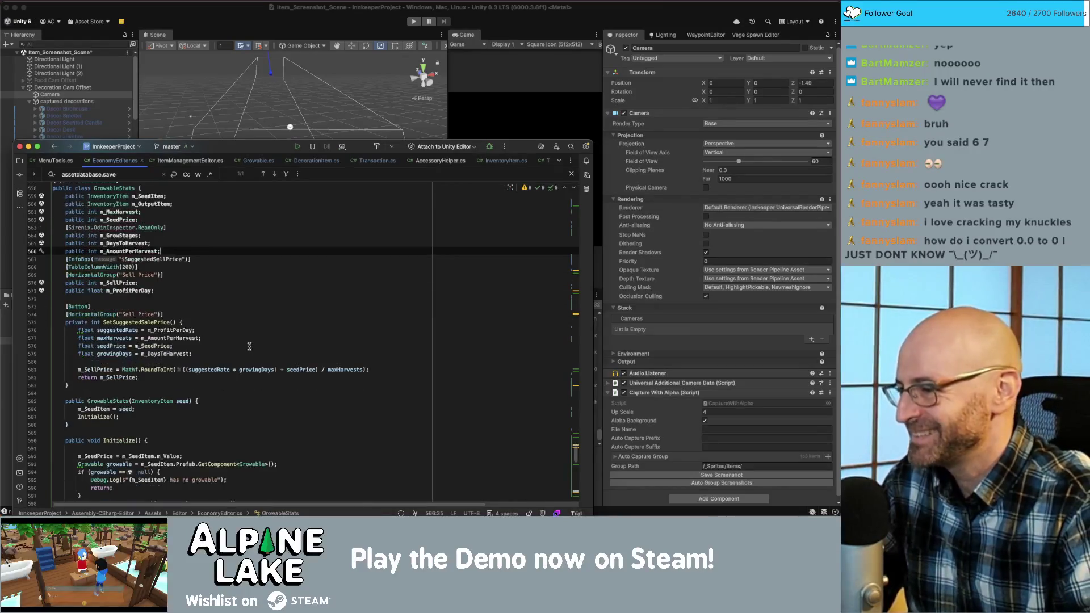
{"action": "scroll", "coordinate": [231, 288], "scroll_direction": "down", "scroll_amount": 3}
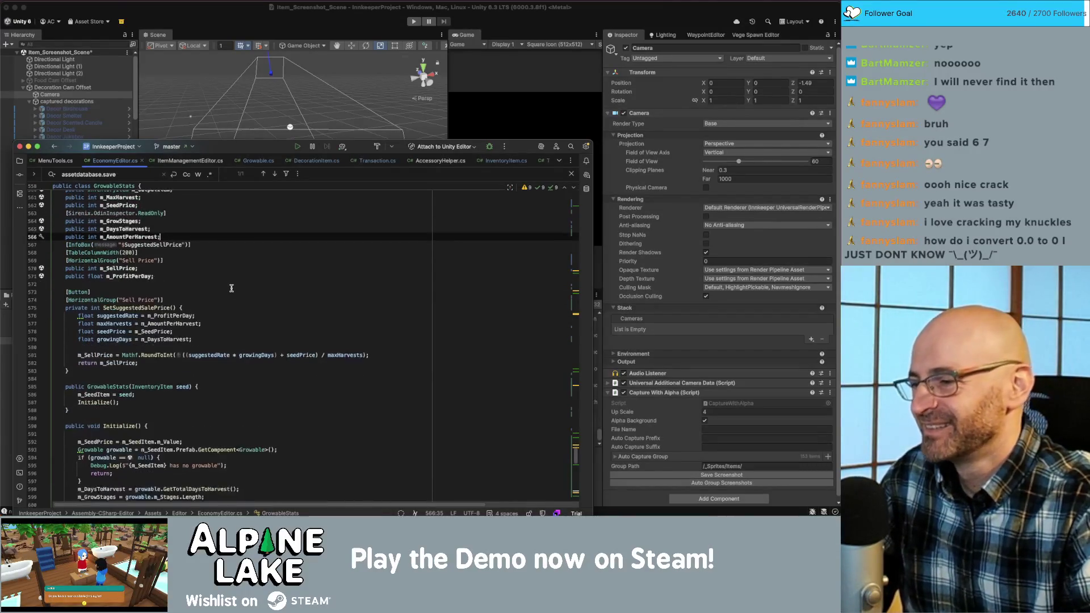
{"action": "left_click", "coordinate": [187, 305]}
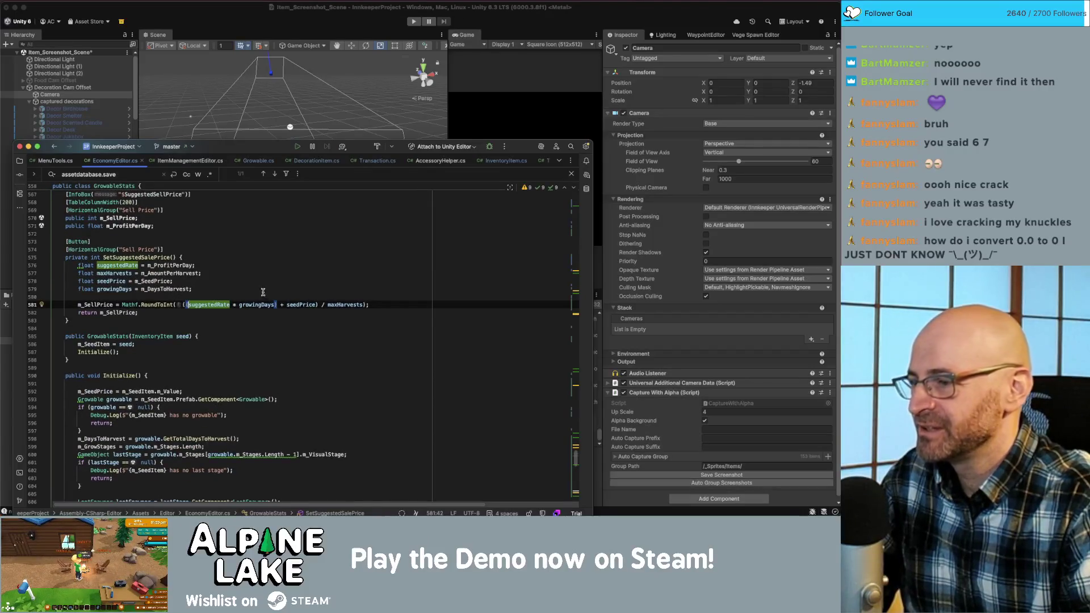
{"action": "double_click", "coordinate": [132, 257]}
{"action": "key", "text": "ctrl+c"}
{"action": "scroll", "coordinate": [171, 406], "scroll_direction": "down", "scroll_amount": 20}
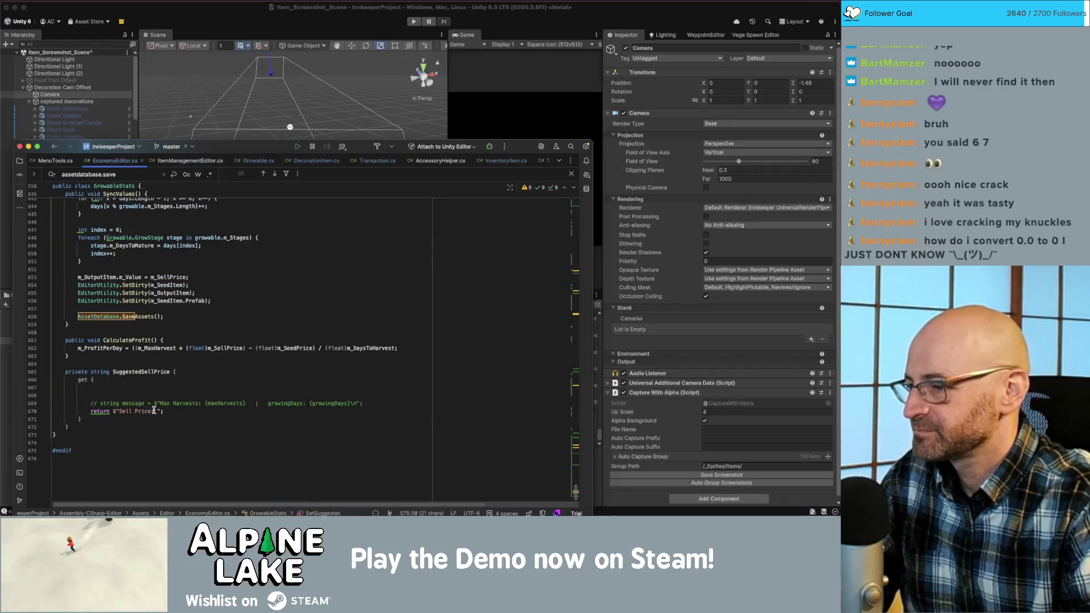
{"action": "left_click", "coordinate": [153, 411]}
{"action": "type", "text": ": {}"}
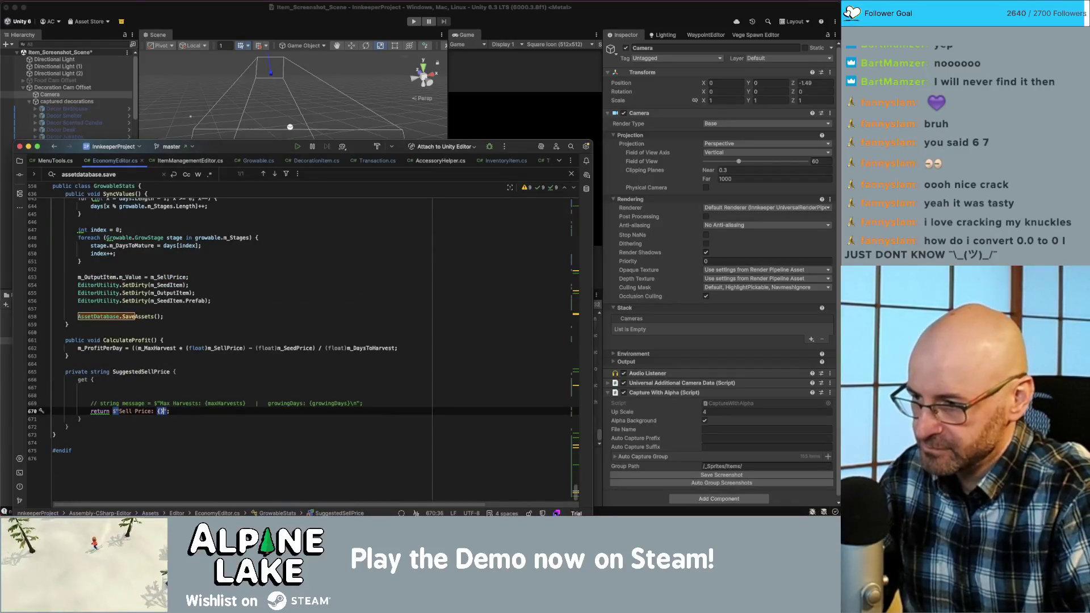
{"action": "key", "text": "ctrl+v"}
{"action": "type", "text": "("}
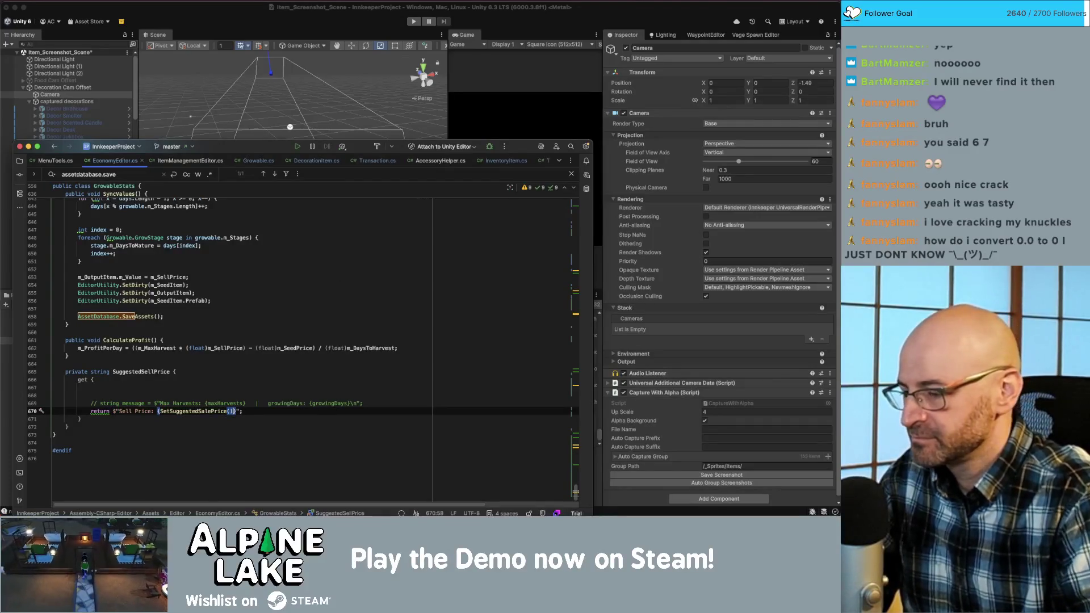
{"action": "scroll", "coordinate": [216, 394], "scroll_direction": "up", "scroll_amount": 15}
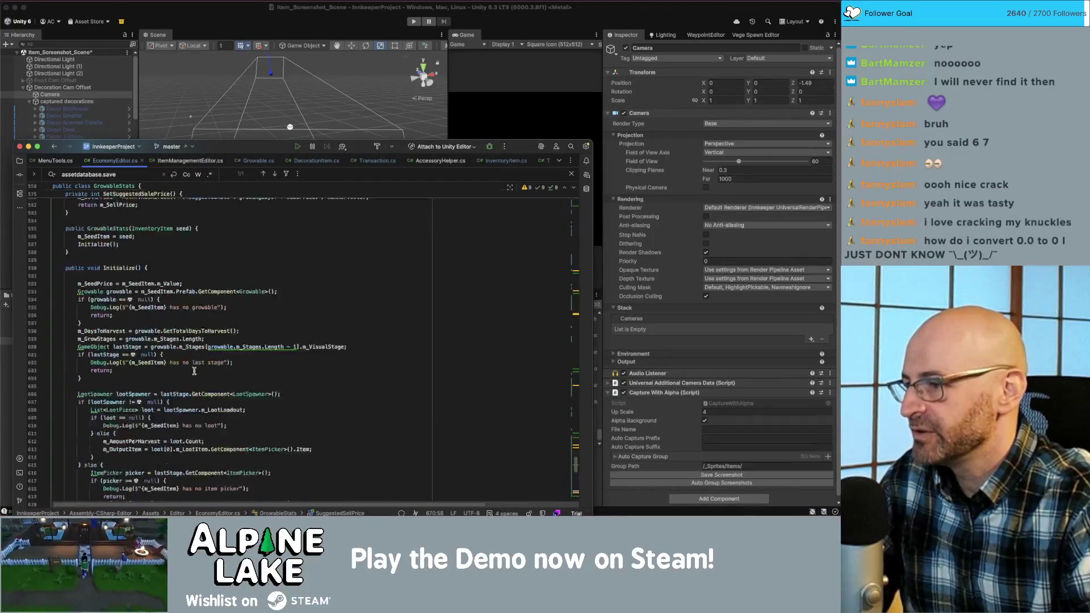
{"action": "scroll", "coordinate": [145, 363], "scroll_direction": "down", "scroll_amount": 2}
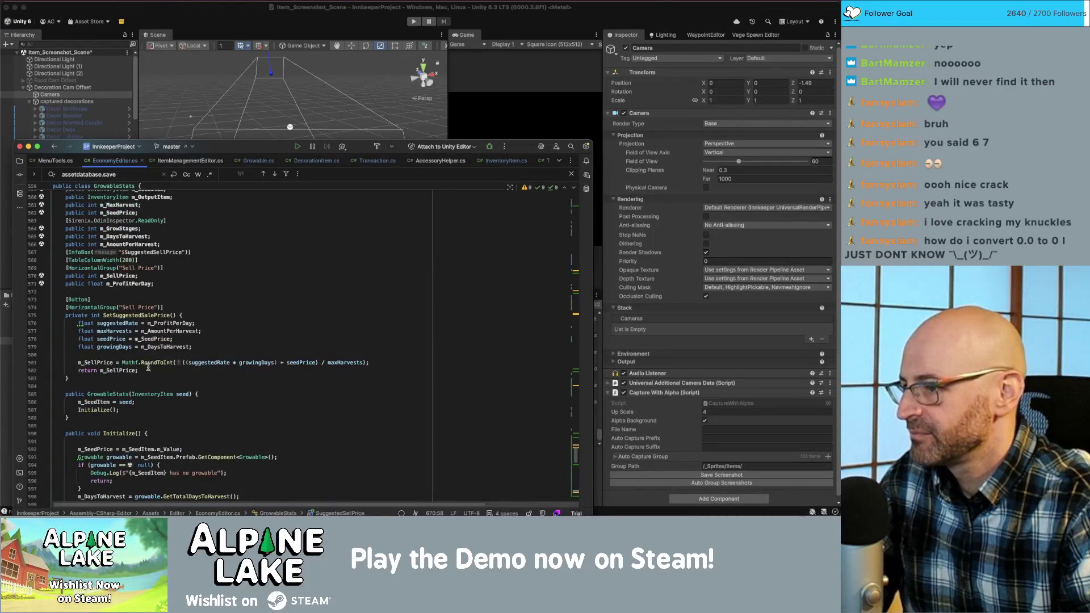
- Add a new private int CalculateSuggestedSalePrice() method below SetSuggestedSalePrice
{"action": "left_click", "coordinate": [148, 368]}
{"action": "left_click", "coordinate": [135, 386]}
{"action": "key", "text": "Return"}
{"action": "key", "text": "Return"}
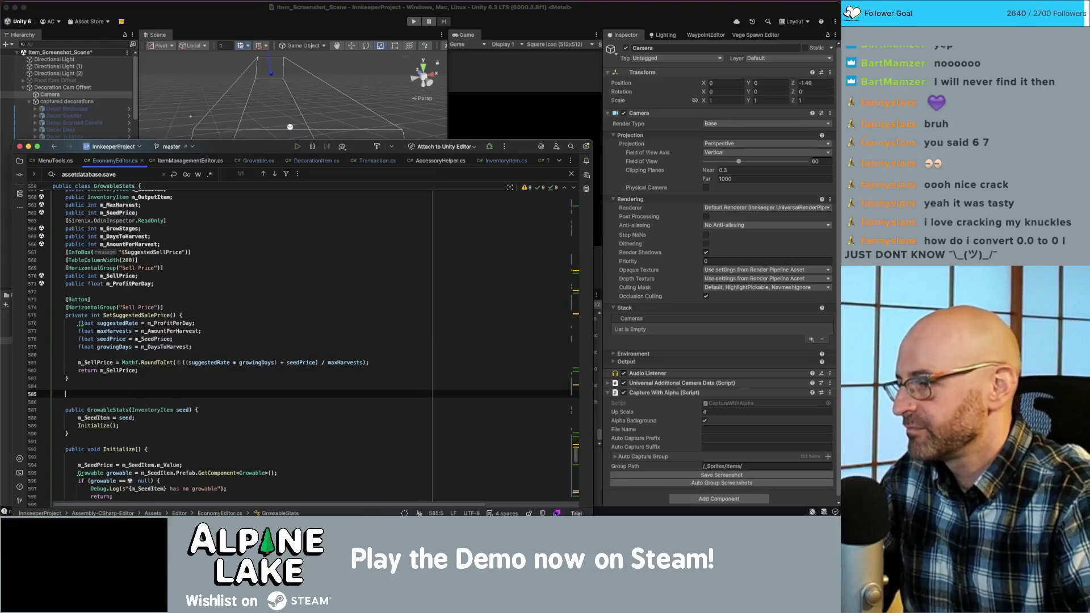
{"action": "type", "text": "private "}
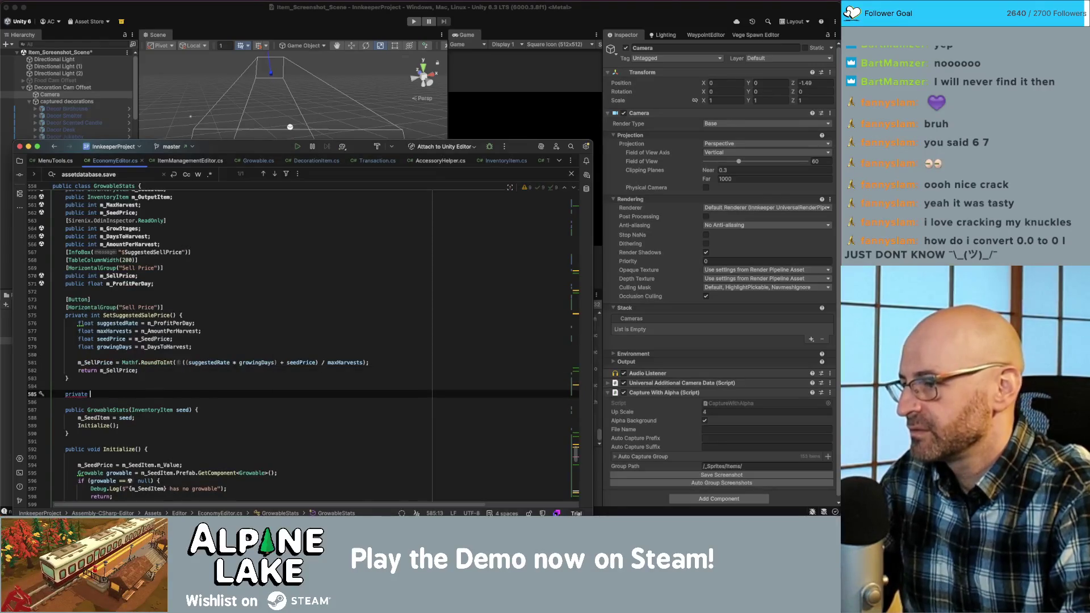
{"action": "type", "text": "int Cal"}
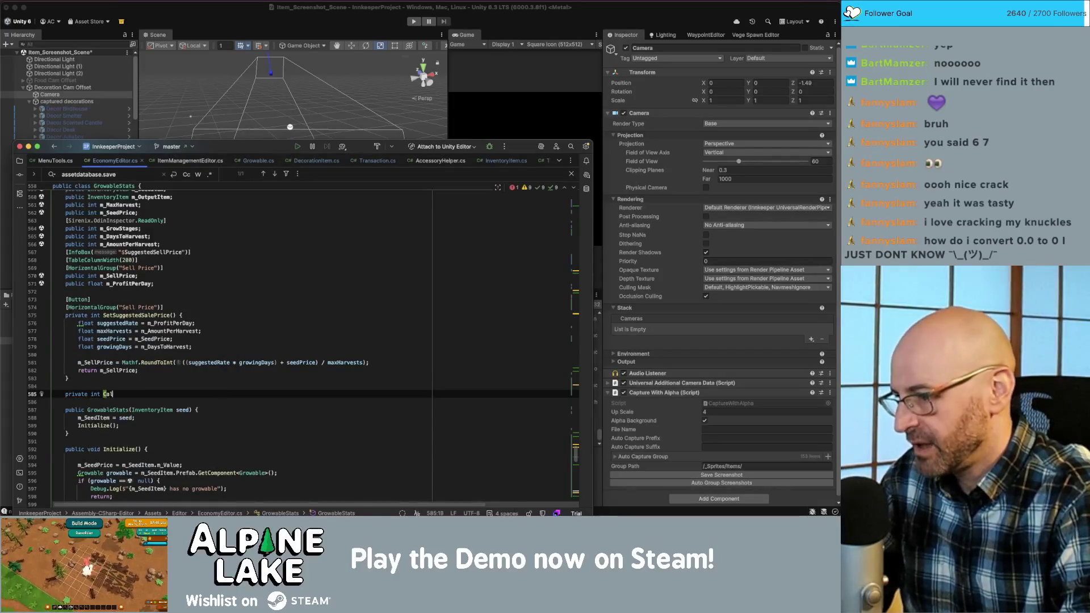
{"action": "type", "text": "culateSa"}
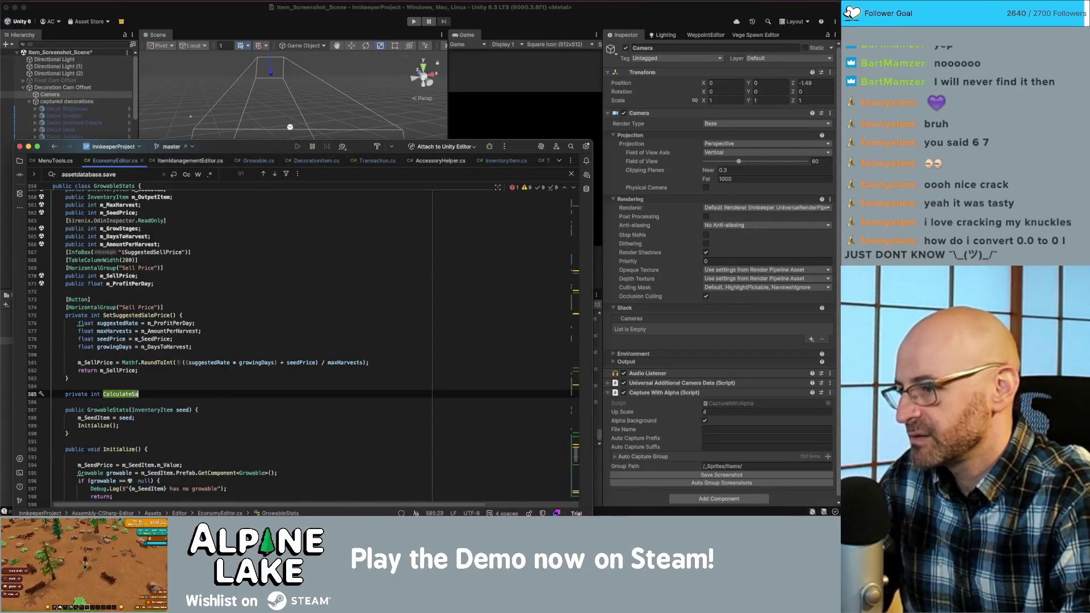
{"action": "key", "text": "BackSpace"}
{"action": "key", "text": "BackSpace"}
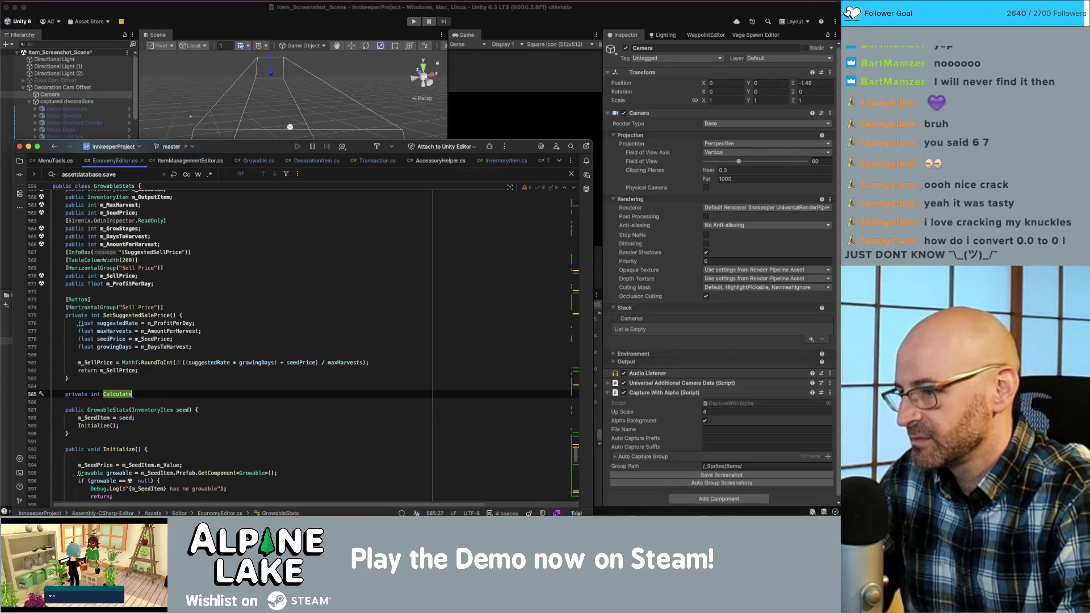
{"action": "type", "text": "Sugge"}
{"action": "key", "text": "BackSpace"}
{"action": "type", "text": "stedSa"}
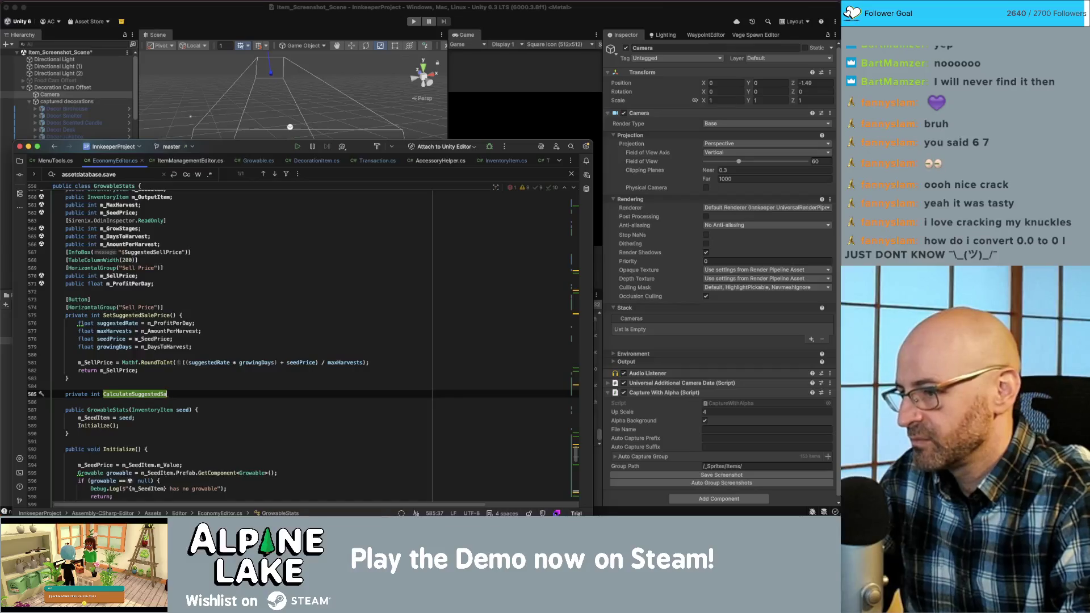
{"action": "type", "text": "lePrice() {"}
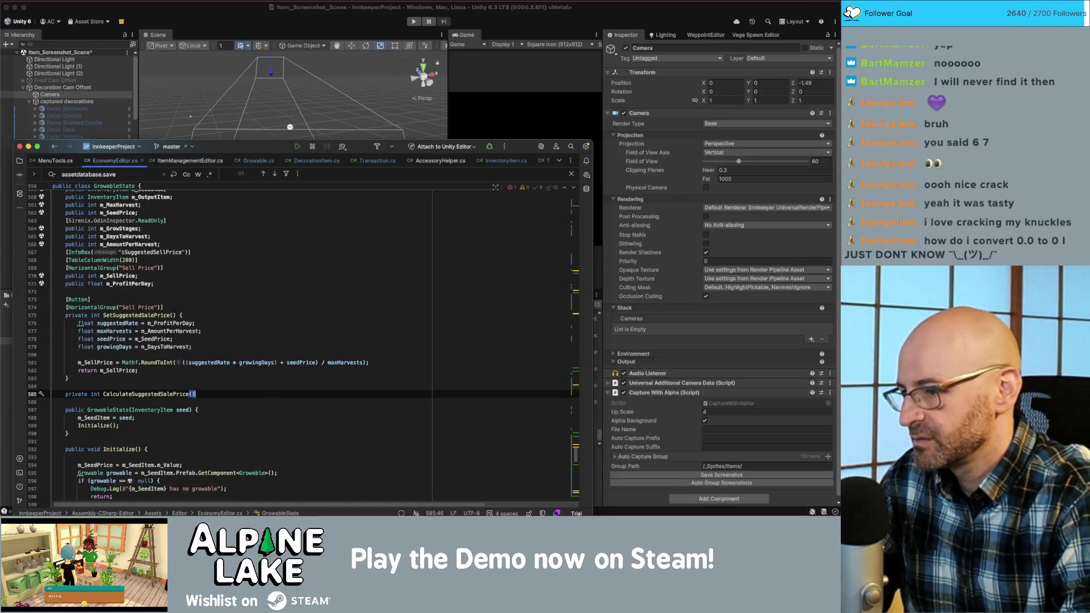
{"action": "key", "text": "Return"}
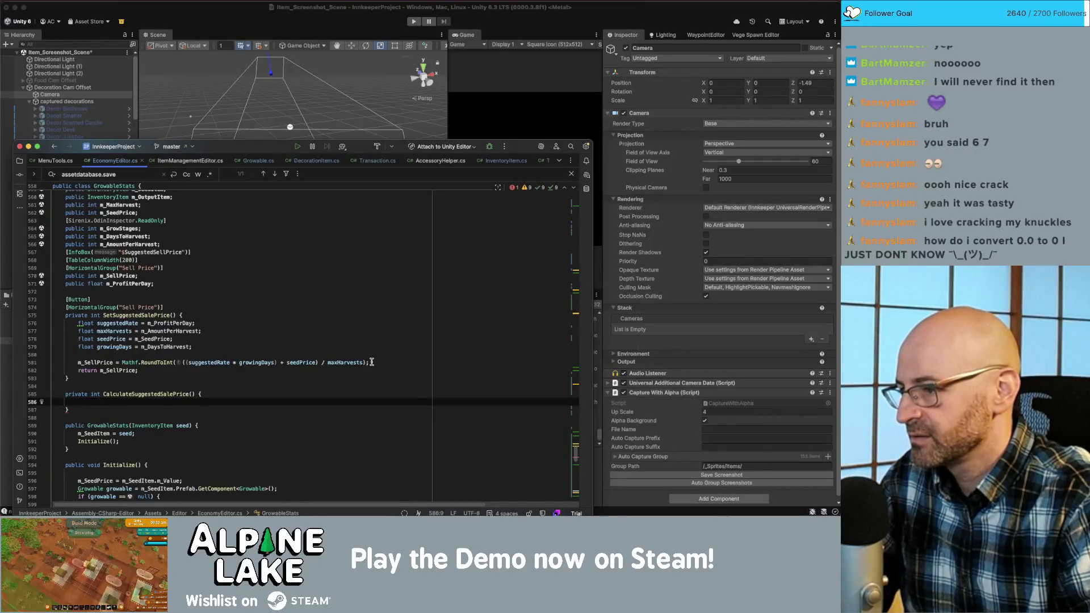
- Copy the SetSuggestedSalePrice body lines into CalculateSuggestedSalePrice
{"action": "mouse_move", "coordinate": [154, 370]}
{"action": "left_mouse_down"}
{"action": "mouse_move", "coordinate": [113, 356]}
{"action": "mouse_move", "coordinate": [76, 323]}
{"action": "left_mouse_up"}
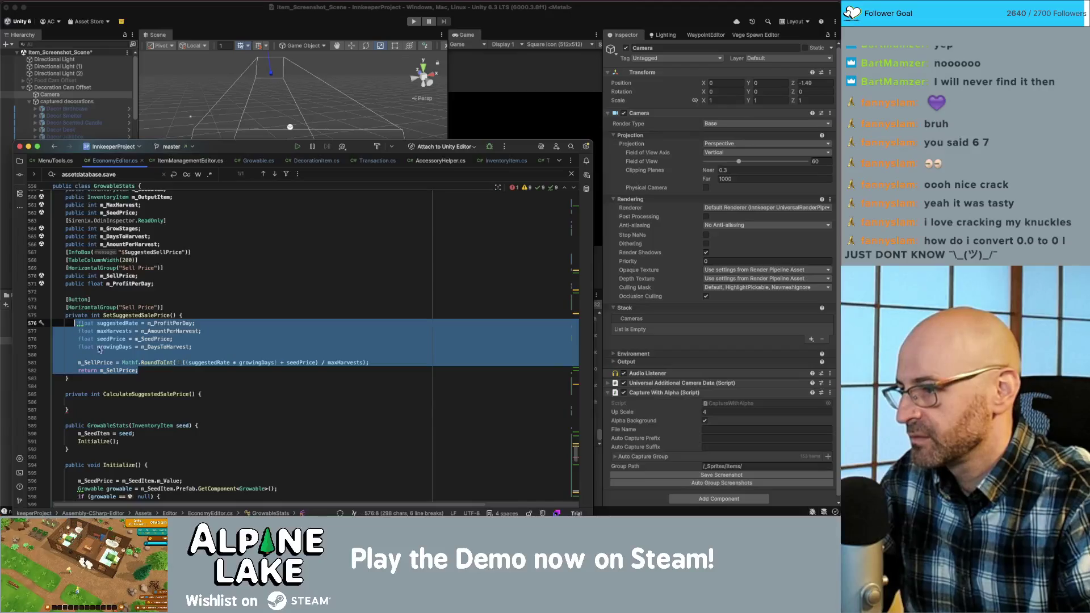
{"action": "left_click", "coordinate": [90, 401]}
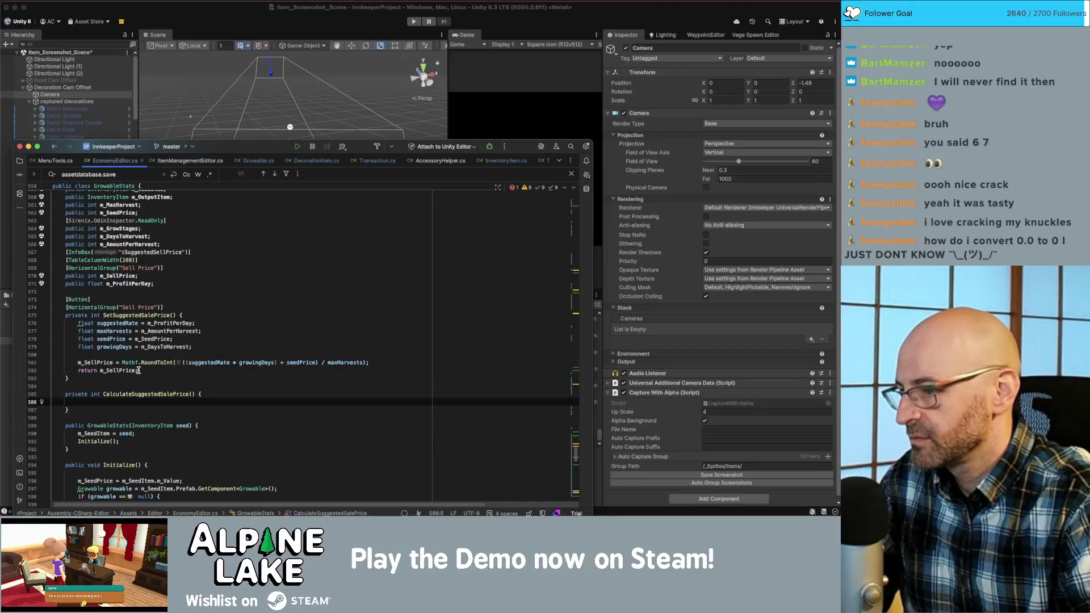
{"action": "left_click_drag", "start_coordinate": [138, 370], "coordinate": [78, 324]}
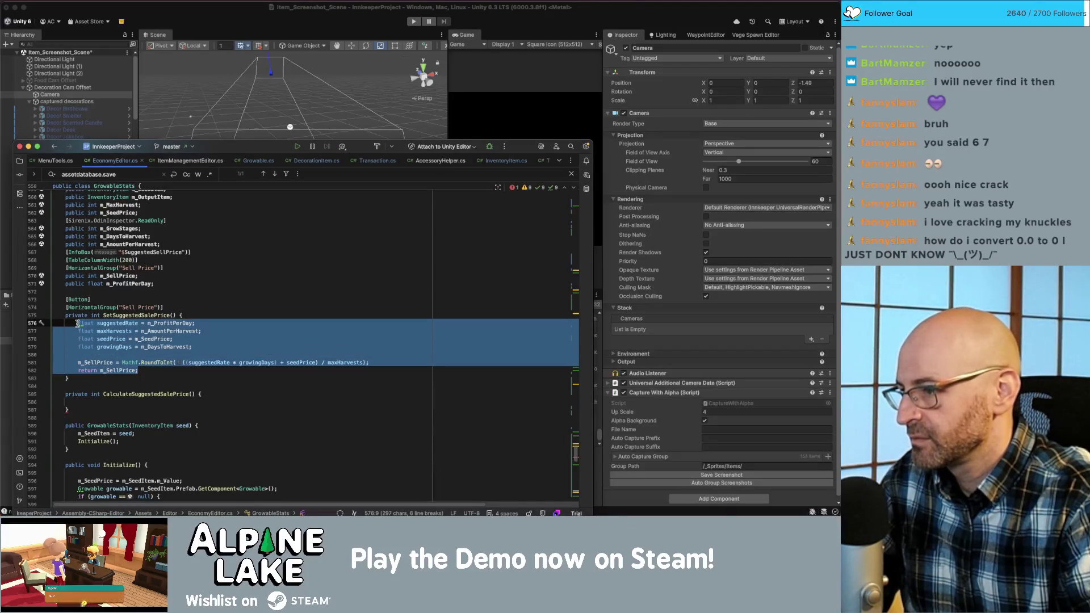
{"action": "key", "text": "ctrl+c"}
{"action": "left_click", "coordinate": [106, 404]}
{"action": "key", "text": "ctrl+v"}
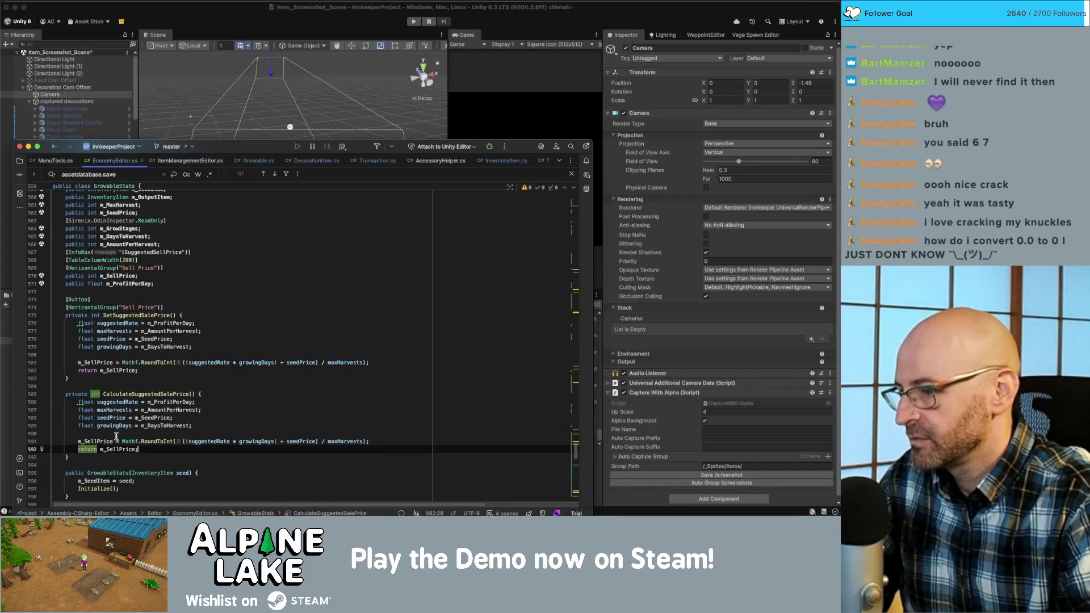
- Make CalculateSuggestedSalePrice return the Mathf.RoundToInt formula directly, dropping the m_SellPrice assignment
{"action": "left_click_drag", "start_coordinate": [121, 441], "coordinate": [370, 441]}
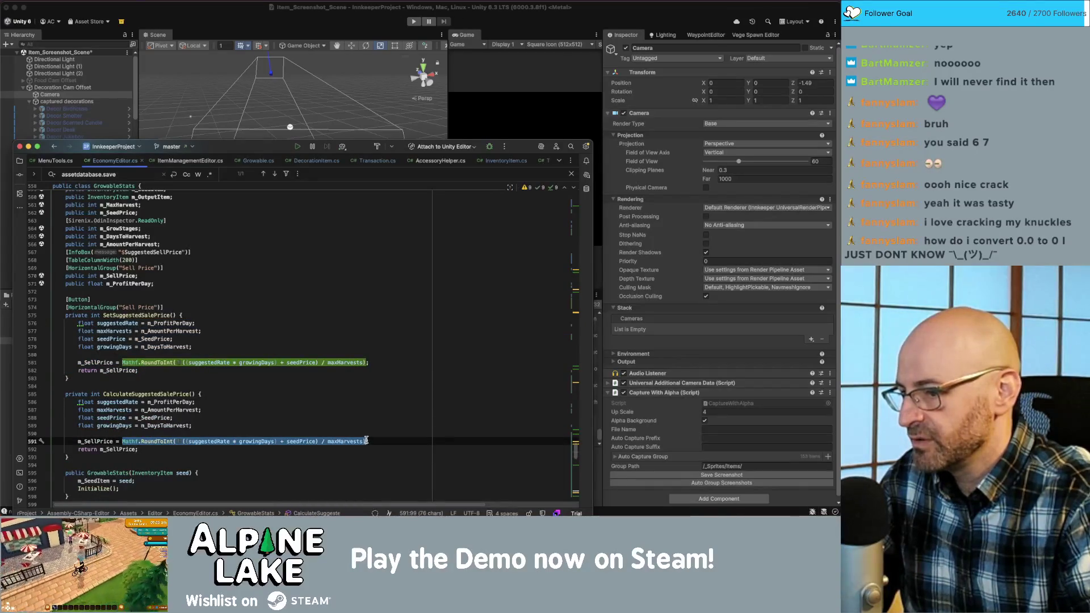
{"action": "key", "text": "ctrl+x"}
{"action": "double_click", "coordinate": [121, 449]}
{"action": "key", "text": "ctrl+v"}
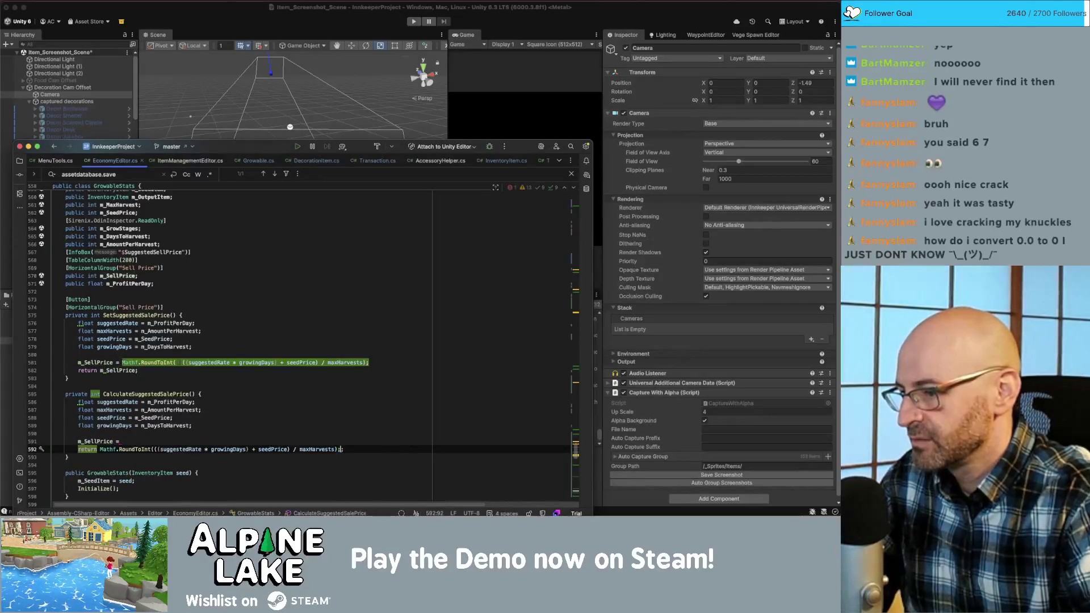
{"action": "key", "text": "Up"}
{"action": "key", "text": "alt+BackSpace"}
{"action": "key", "text": "alt+BackSpace"}
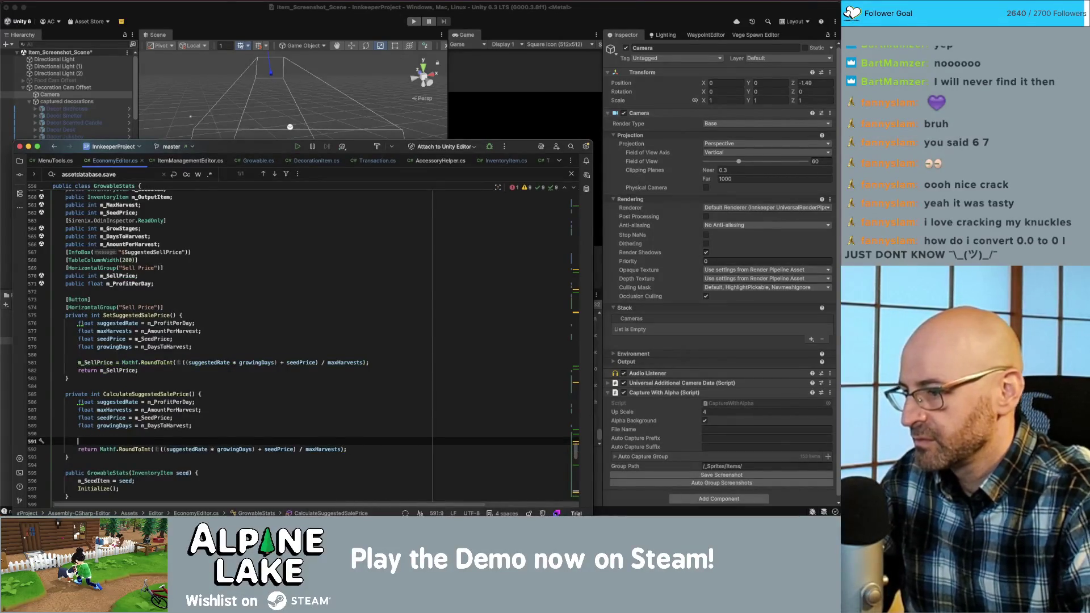
- Set m_SellPrice = CalculateSuggestedSalePrice(); in SetSuggestedSalePrice, replacing the old formula
{"action": "left_click", "coordinate": [158, 367]}
{"action": "key", "text": "Up"}
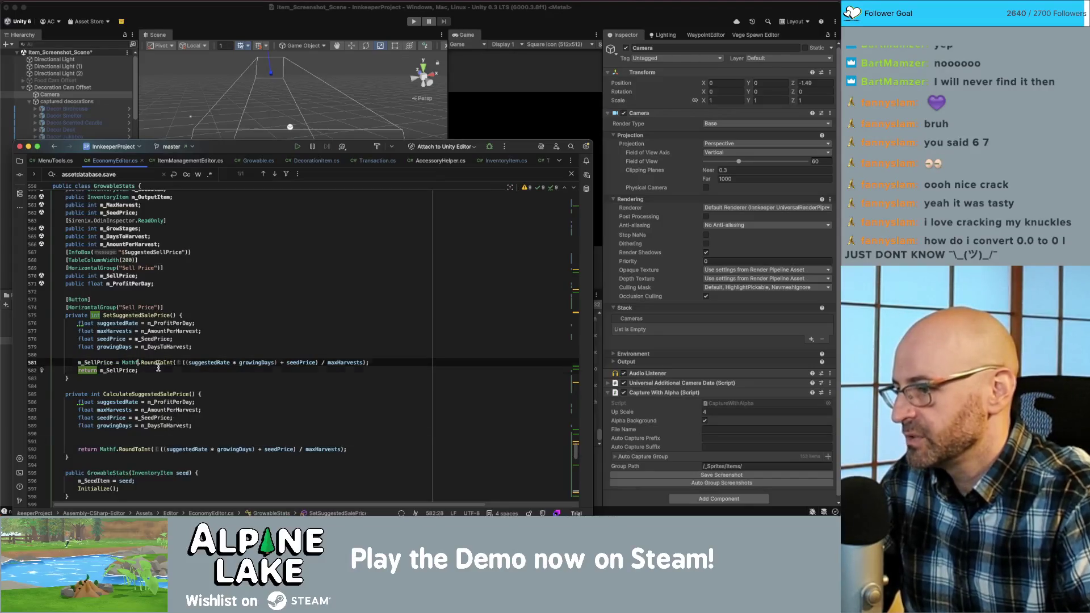
{"action": "key", "text": "shift+End"}
{"action": "key", "text": "BackSpace"}
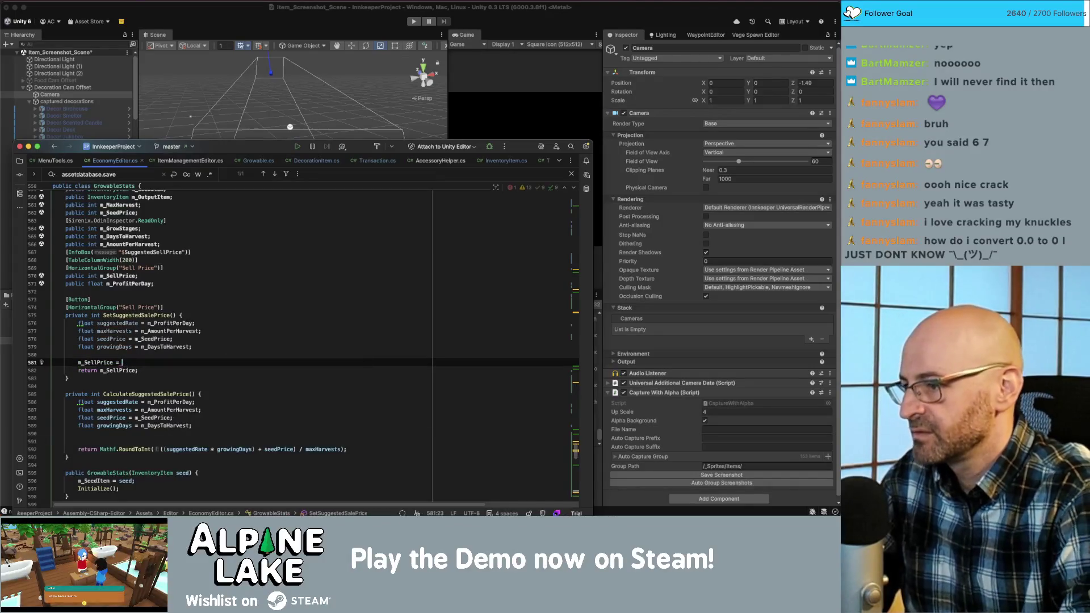
{"action": "type", "text": "Calcul"}
{"action": "key", "text": "Return"}
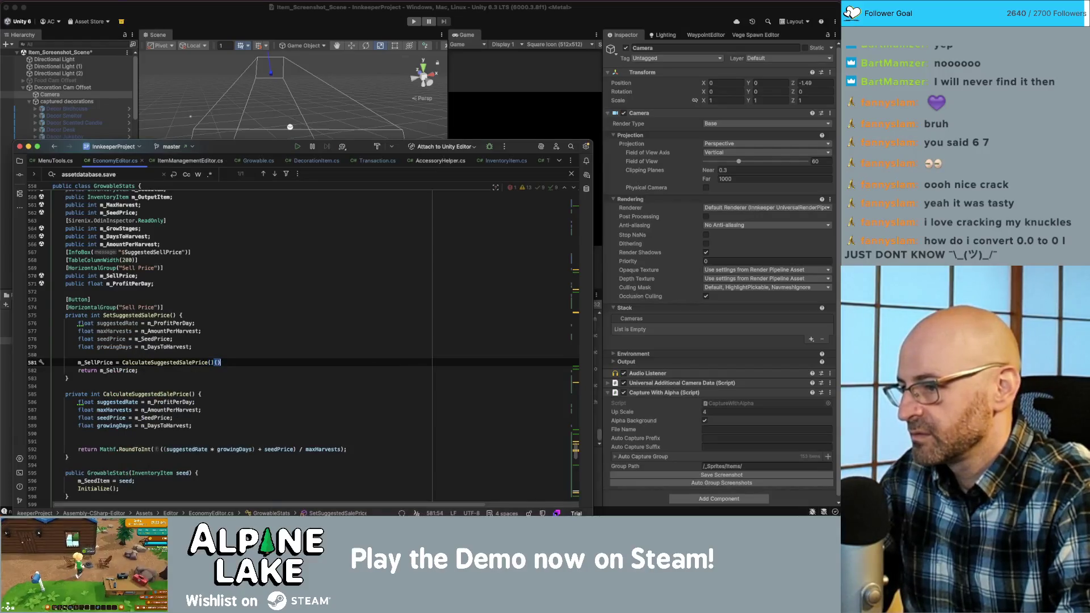
{"action": "type", "text": ";"}
{"action": "key", "text": "Up"}
{"action": "key", "text": "shift+Up"}
{"action": "key", "text": "shift+Up"}
{"action": "key", "text": "shift+Up"}
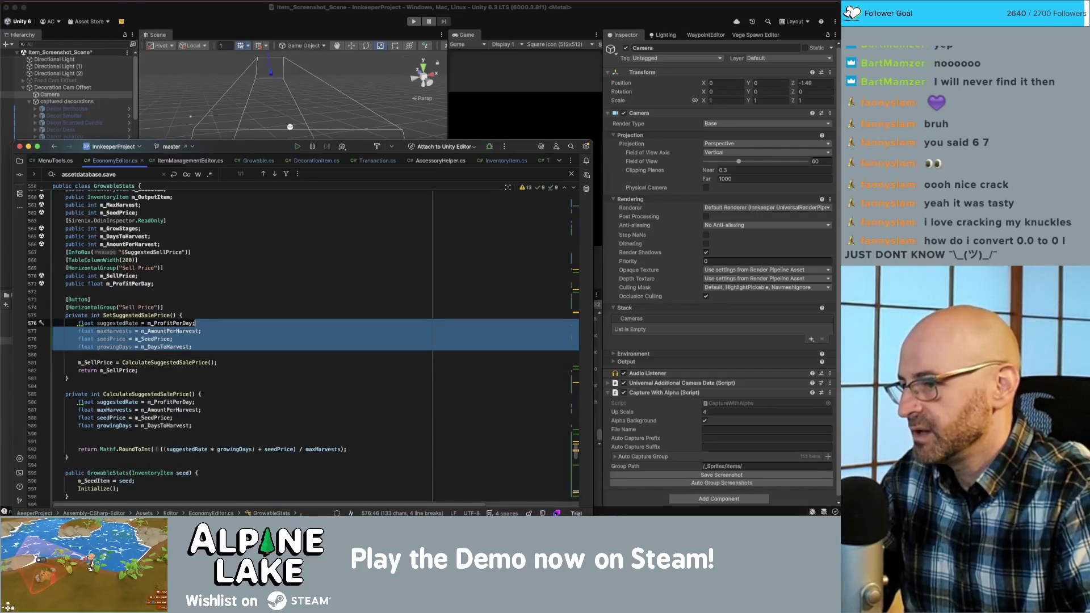
- Delete the unused local variables and the return m_SellPrice statement from SetSuggestedSalePrice
{"action": "key", "text": "BackSpace"}
{"action": "key", "text": "Delete"}
{"action": "key", "text": "shift+End"}
{"action": "key", "text": "BackSpace"}
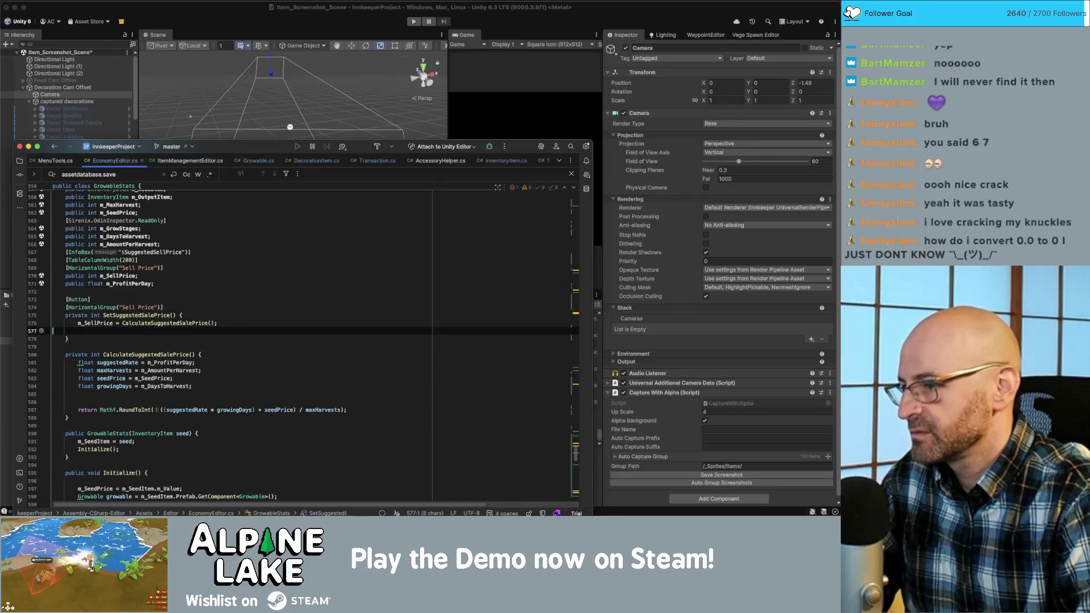
{"action": "key", "text": "BackSpace"}
- Change SetSuggestedSalePrice's return type from int to void
{"action": "double_click", "coordinate": [95, 315]}
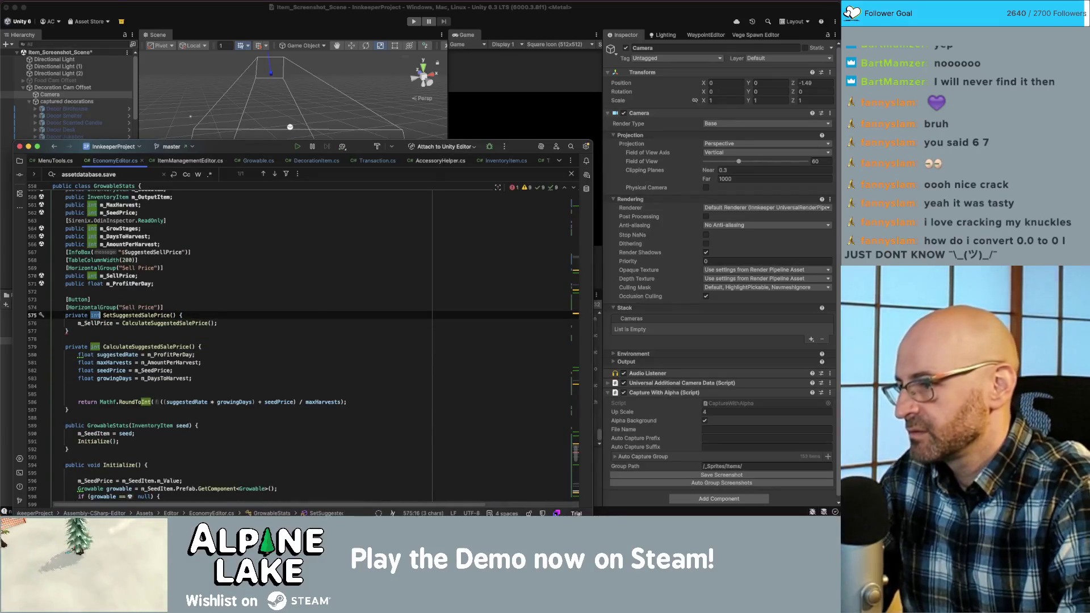
{"action": "type", "text": "void"}
{"action": "left_click", "coordinate": [155, 283]}
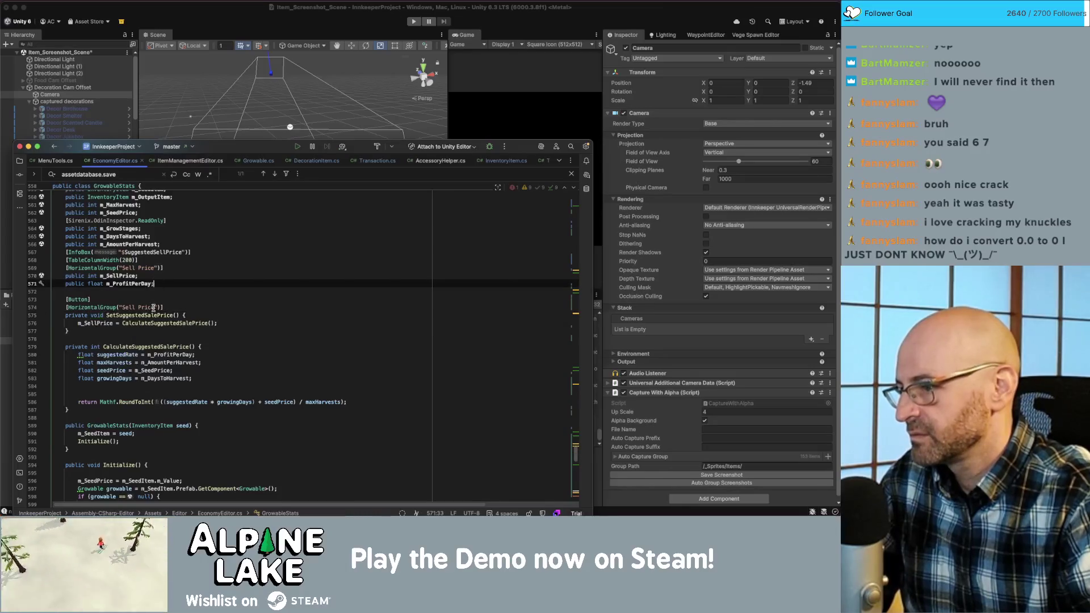
- Replace SetSuggestedSalePrice() with CalculateSuggestedSalePrice() in the Sell Price text
{"action": "double_click", "coordinate": [140, 345]}
{"action": "scroll", "coordinate": [170, 371], "scroll_direction": "down", "scroll_amount": 15}
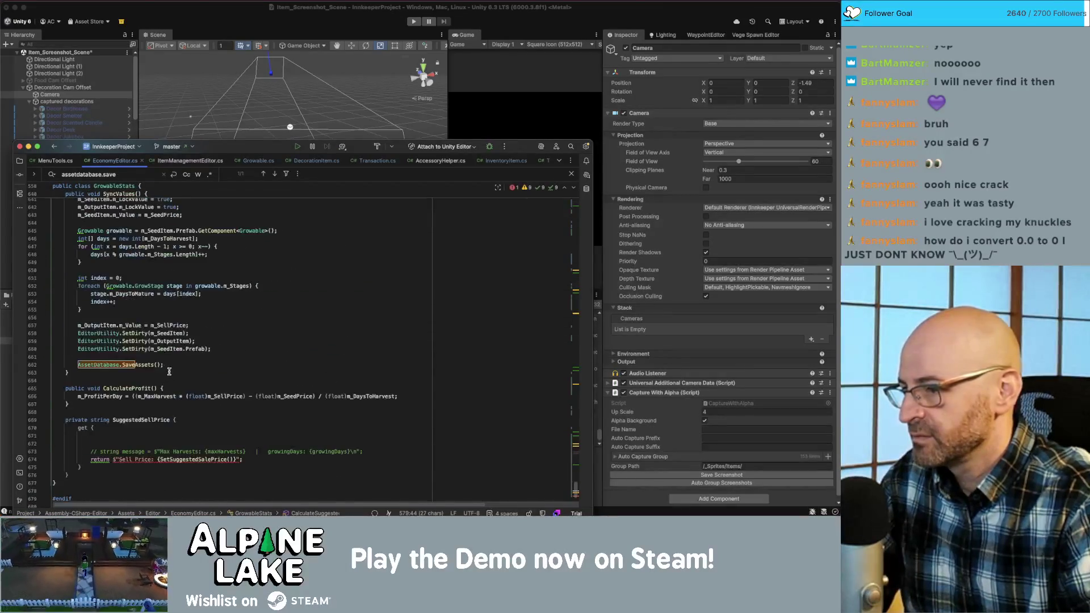
{"action": "left_click", "coordinate": [207, 459]}
{"action": "type", "text": "Calculat"}
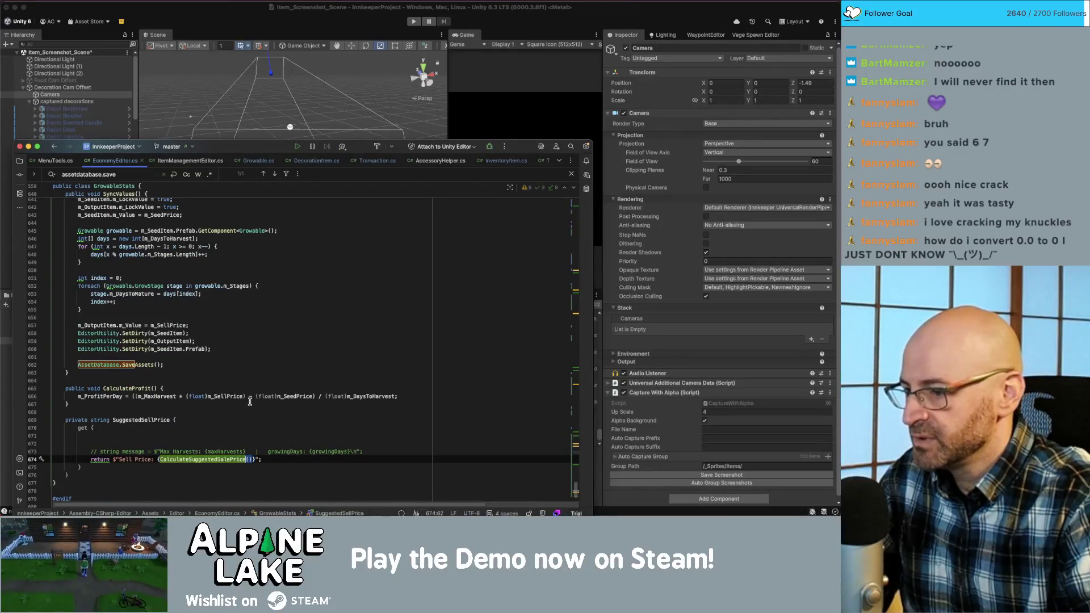
{"action": "left_click", "coordinate": [244, 388]}
{"action": "scroll", "coordinate": [228, 395], "scroll_direction": "up", "scroll_amount": 3}
{"action": "scroll", "coordinate": [227, 396], "scroll_direction": "up", "scroll_amount": 20}
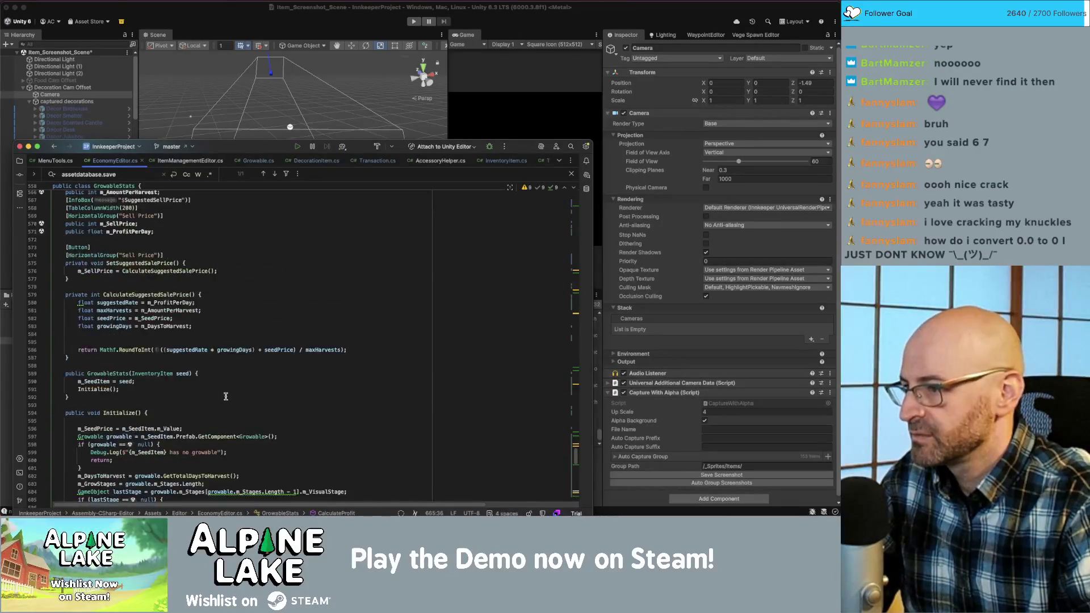
{"action": "left_click", "coordinate": [195, 339]}
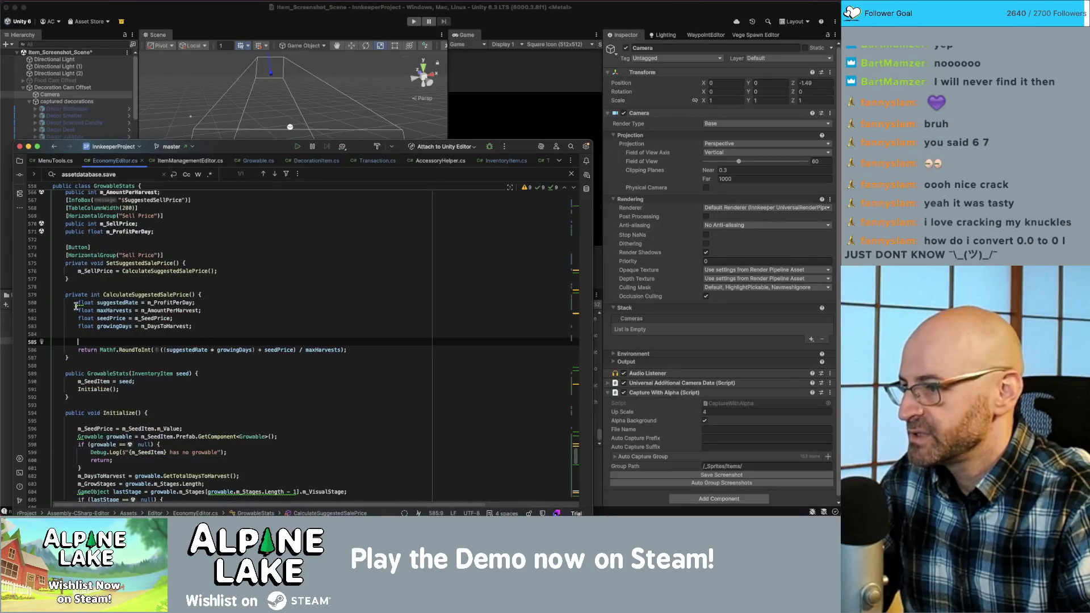
- Swap suggestedRate, maxHarvests, seedPrice and growingDays for m_ProfitPerDay, m_AmountPerHarvest, m_SeedPrice and m_DaysToHarvest in the formula
{"action": "double_click", "coordinate": [169, 302]}
{"action": "key", "text": "ctrl+c"}
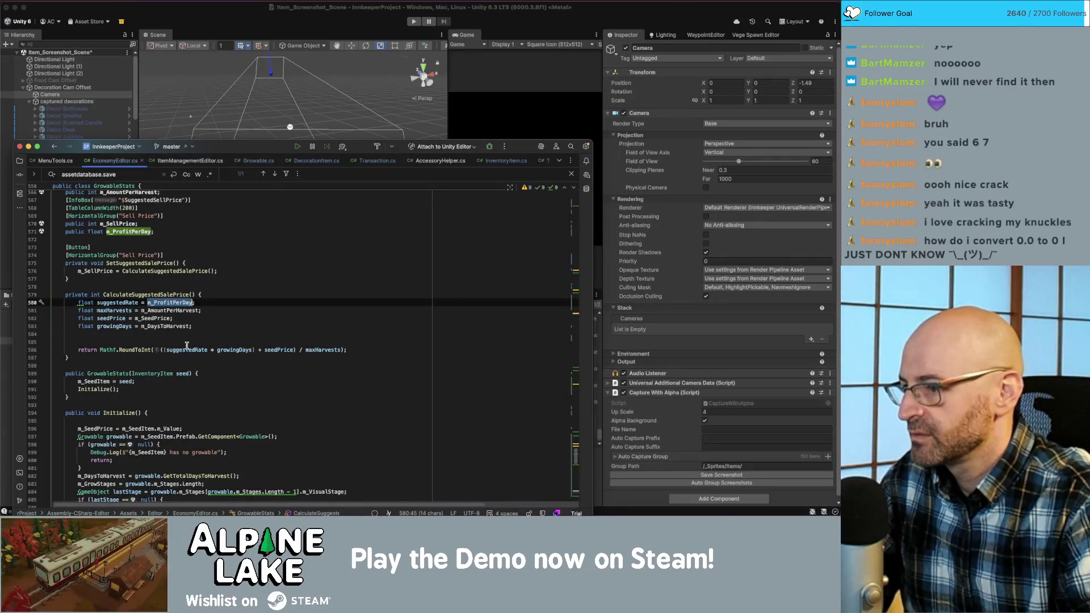
{"action": "double_click", "coordinate": [186, 349]}
{"action": "key", "text": "ctrl+v"}
{"action": "double_click", "coordinate": [162, 311]}
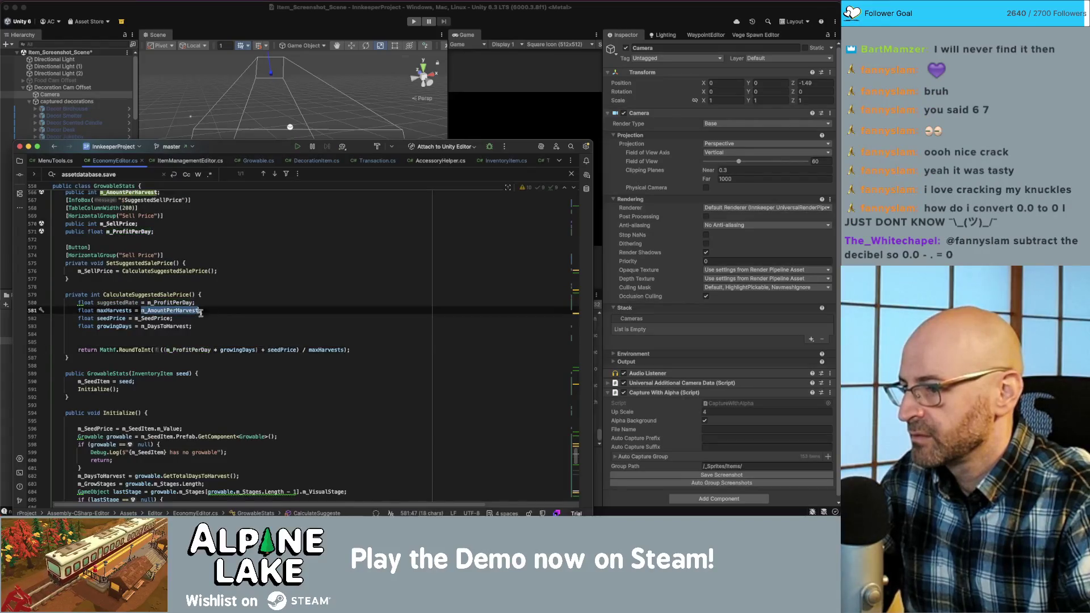
{"action": "double_click", "coordinate": [323, 350]}
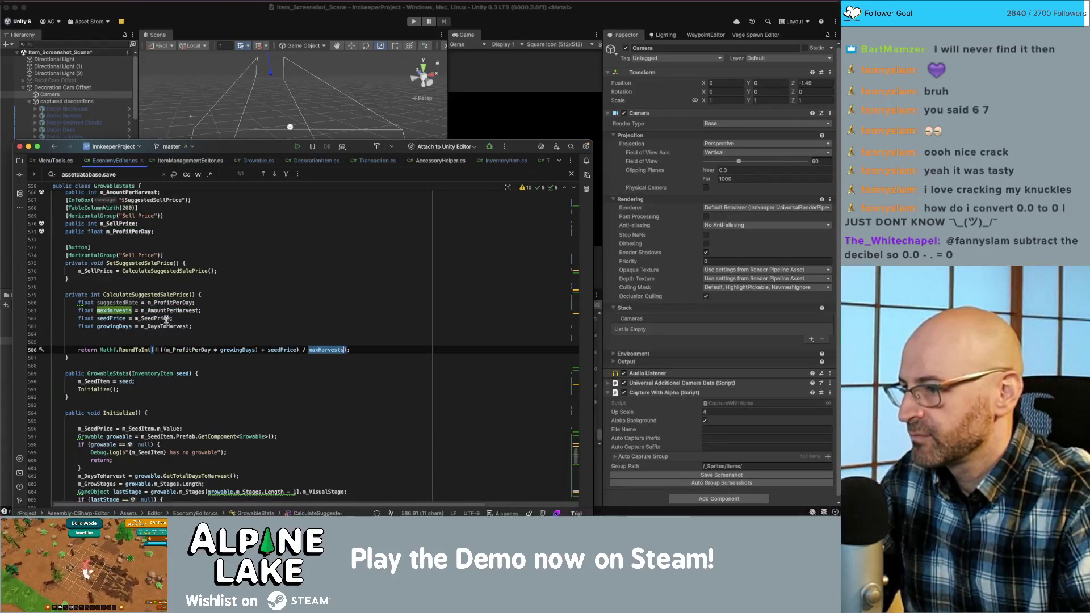
{"action": "key", "text": "ctrl+v"}
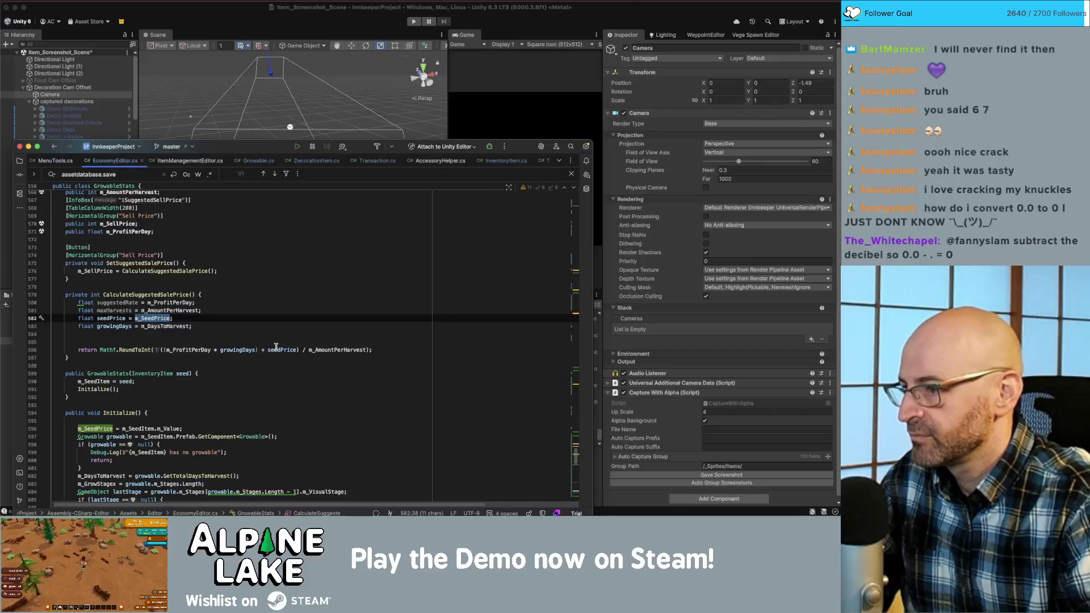
{"action": "double_click", "coordinate": [280, 349]}
{"action": "key", "text": "ctrl+v"}
{"action": "double_click", "coordinate": [164, 326]}
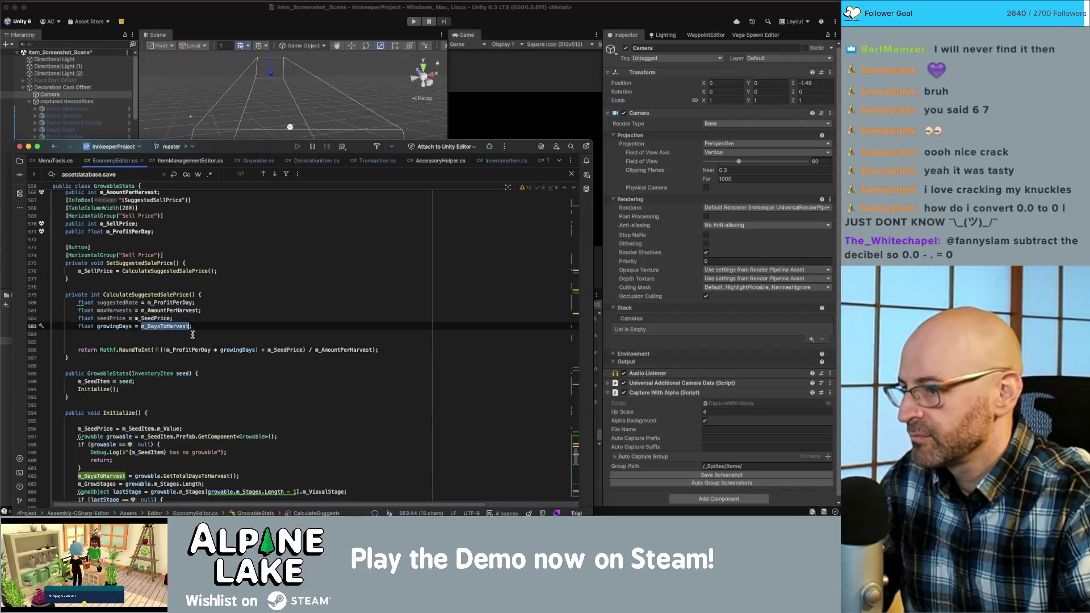
{"action": "double_click", "coordinate": [233, 350]}
{"action": "key", "text": "ctrl+v"}
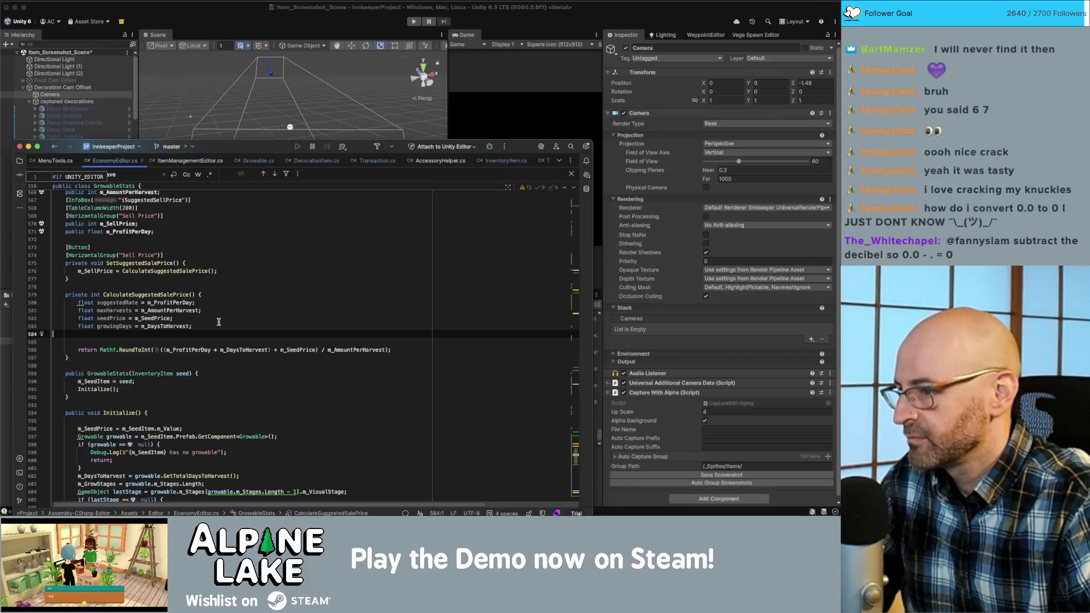
- Delete the four unused local float declarations and the leftover blank line
{"action": "triple_click", "coordinate": [218, 326]}
{"action": "key", "text": "BackSpace"}
{"action": "key", "text": "shift+Up"}
{"action": "key", "text": "shift+Up"}
{"action": "key", "text": "shift+Up"}
{"action": "key", "text": "BackSpace"}
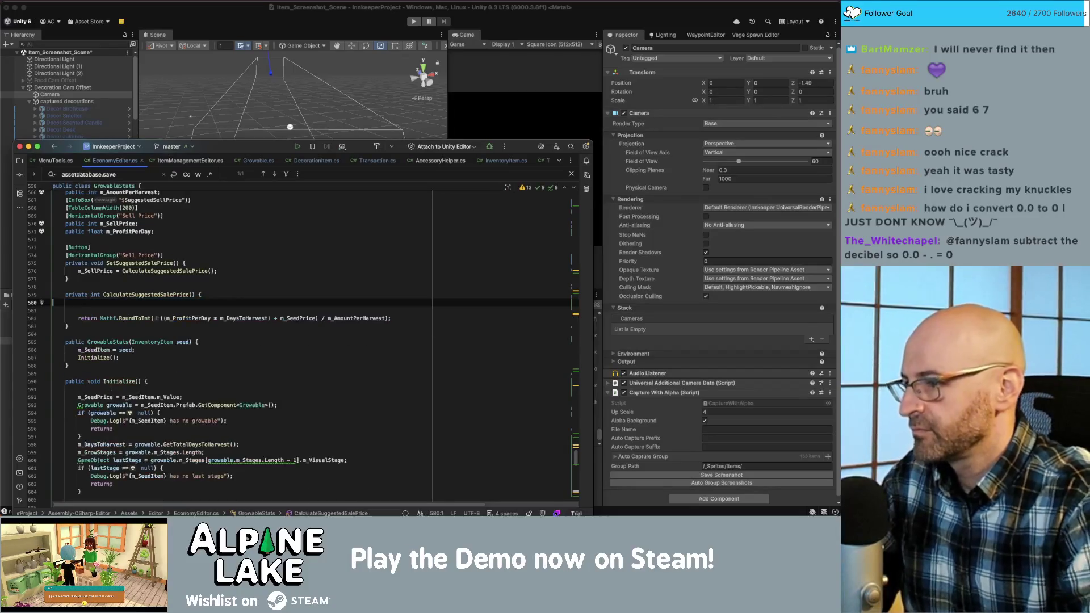
{"action": "key", "text": "Delete"}
{"action": "key", "text": "BackSpace"}
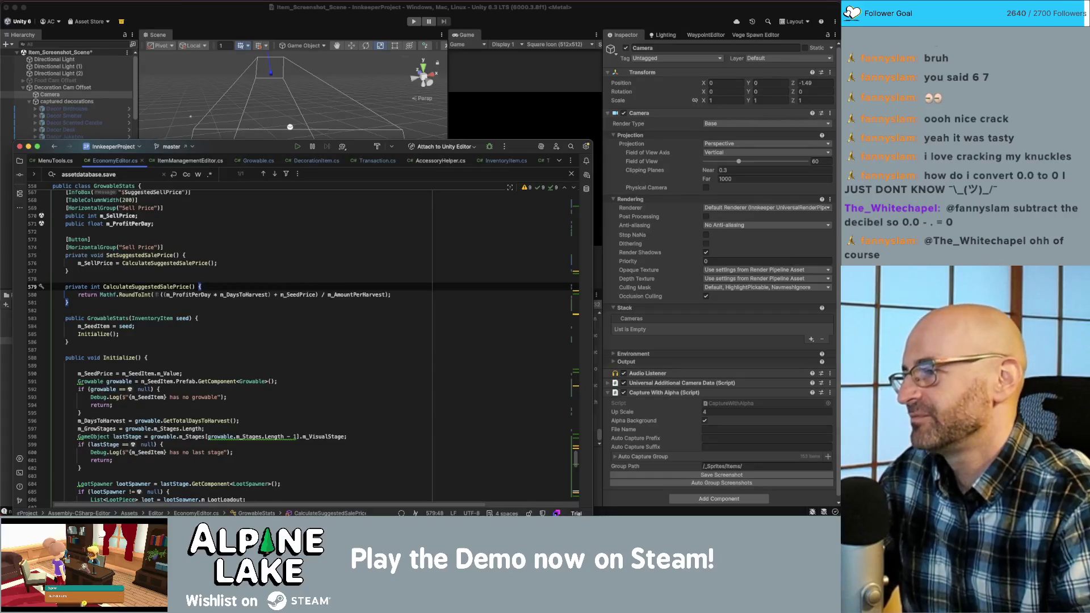
- Review the Sell Price group and [Button] attributes, then switch to the Unity editor
{"action": "left_click", "coordinate": [238, 215]}
{"action": "left_click", "coordinate": [250, 246]}
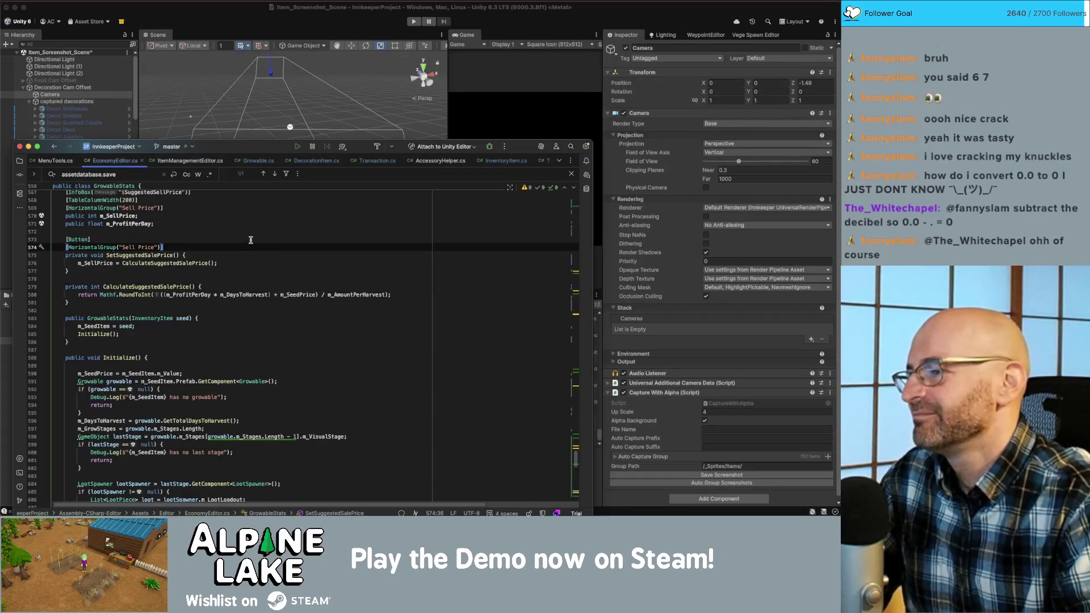
{"action": "left_click", "coordinate": [250, 241]}
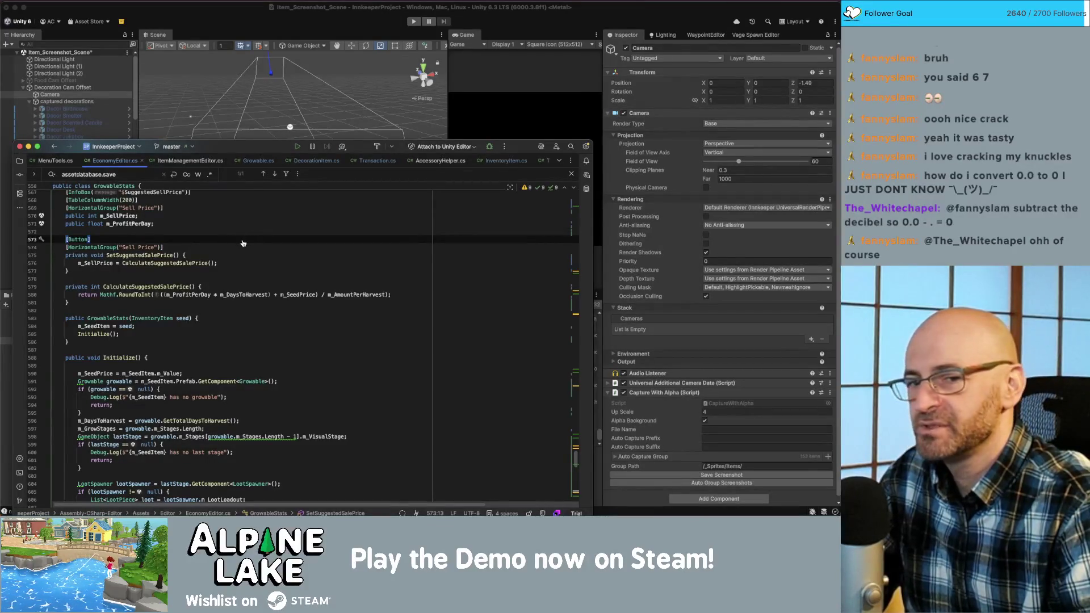
{"action": "key", "text": "super+Tab"}
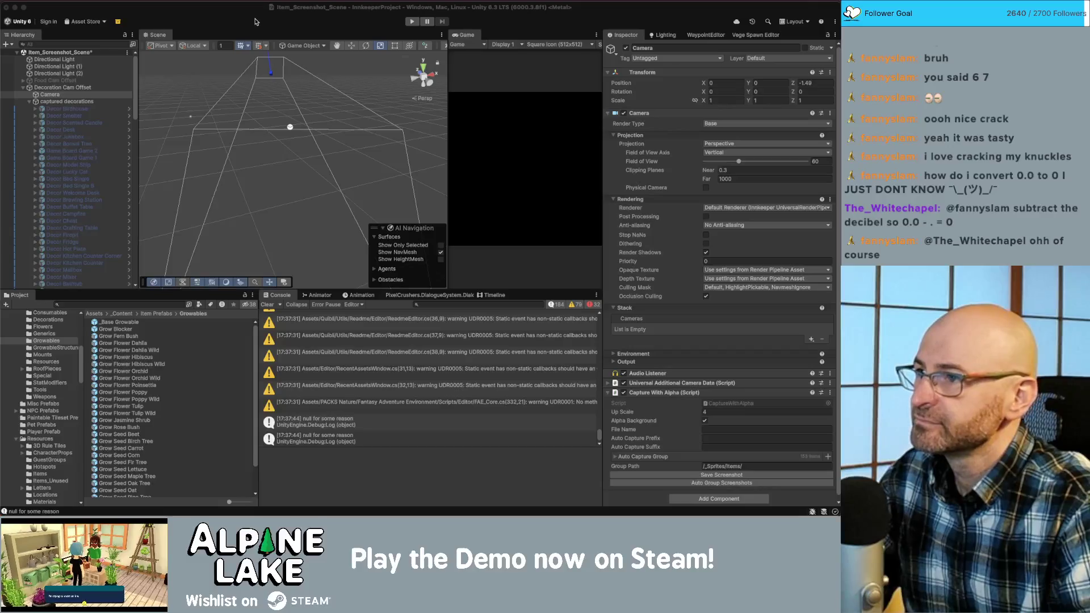
- Bring the Economy Editor window forward from Mission Control and scroll down the Growables list
{"action": "key", "text": "ctrl+Up"}
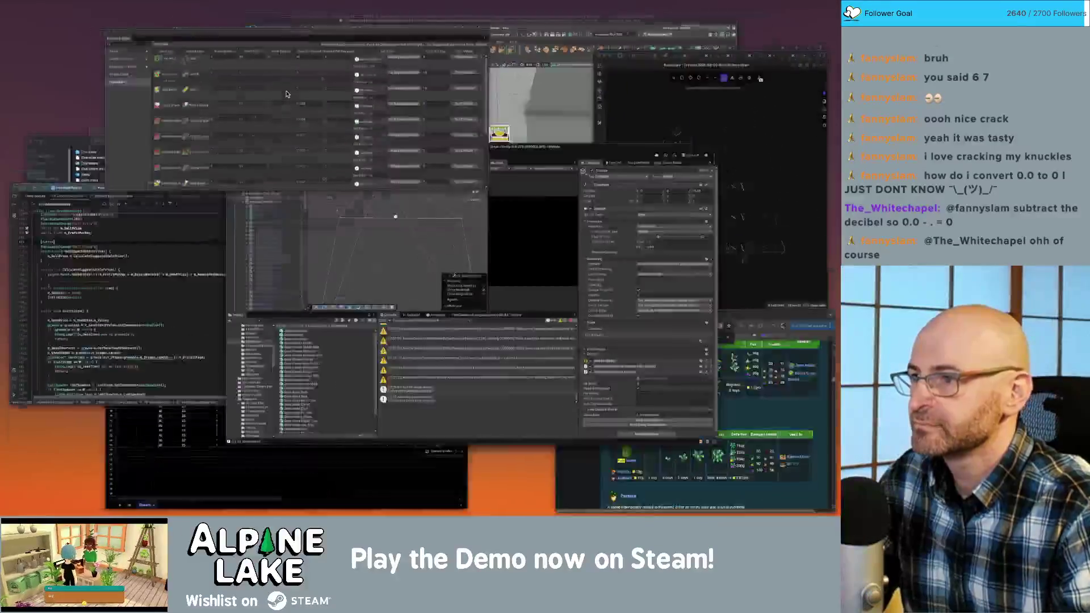
{"action": "left_click", "coordinate": [287, 95]}
{"action": "scroll", "coordinate": [301, 190], "scroll_direction": "down", "scroll_amount": 5}
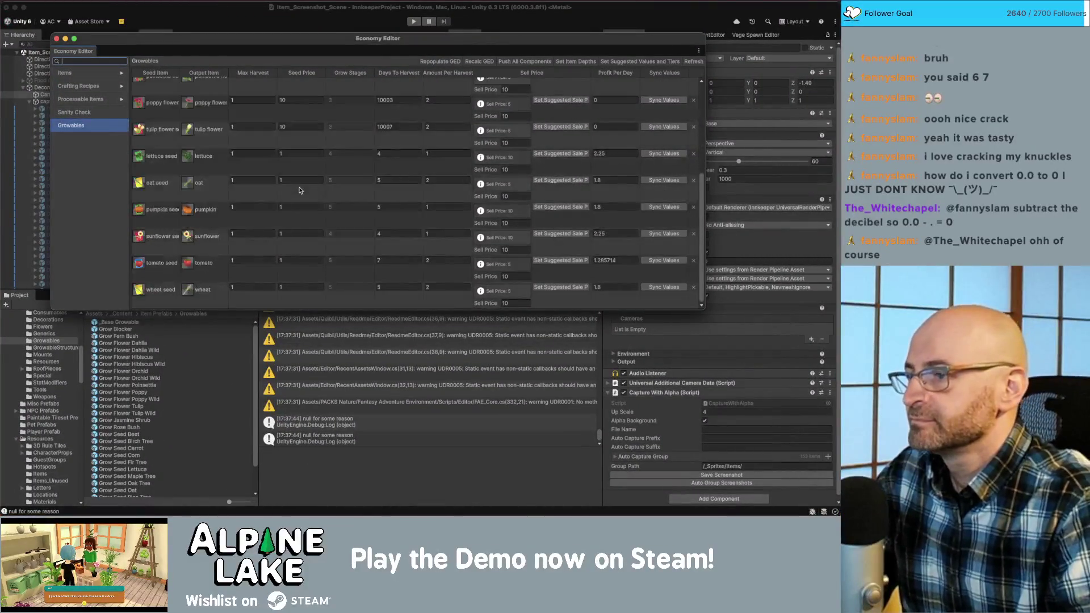
- Set lettuce seed's Seed Price to 70 and Days To Harvest to 6
{"action": "left_click", "coordinate": [301, 153]}
{"action": "type", "text": "60"}
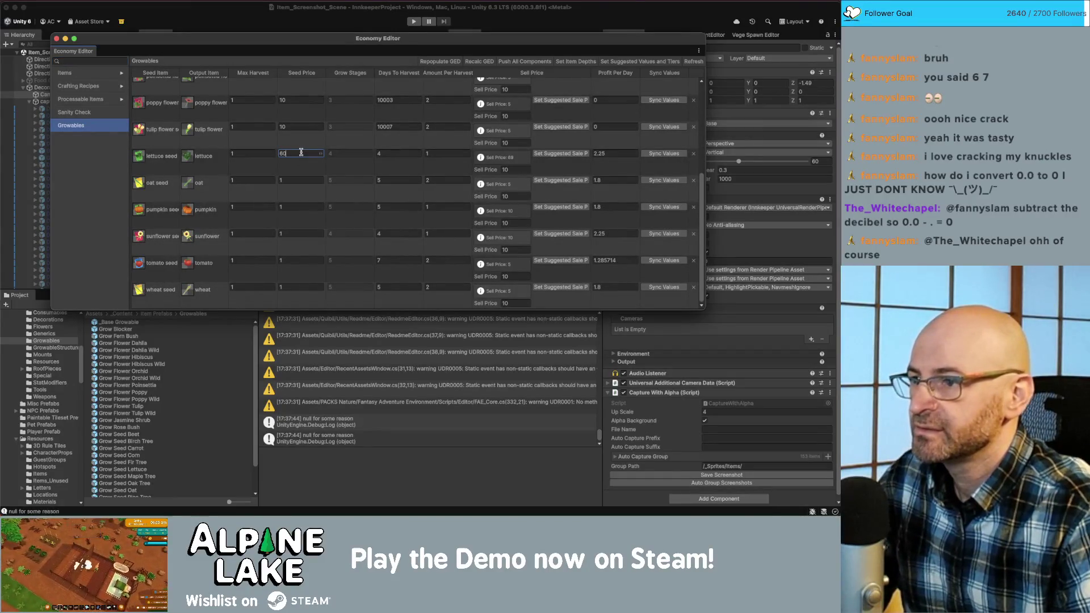
{"action": "key", "text": "BackSpace"}
{"action": "key", "text": "BackSpace"}
{"action": "type", "text": "70"}
{"action": "key", "text": "Tab"}
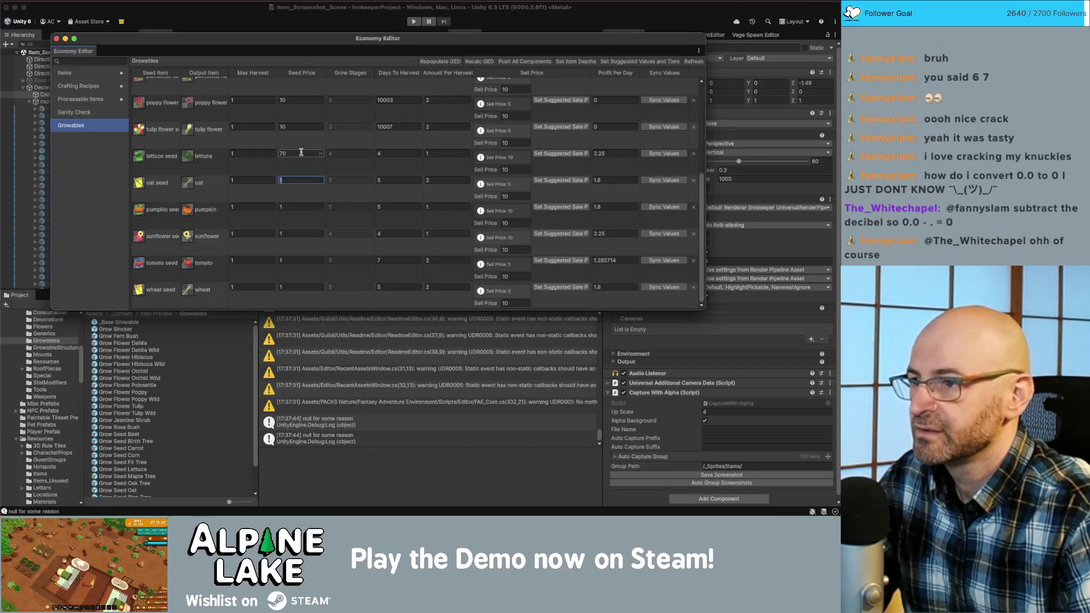
{"action": "left_click", "coordinate": [420, 152]}
{"action": "type", "text": "6"}
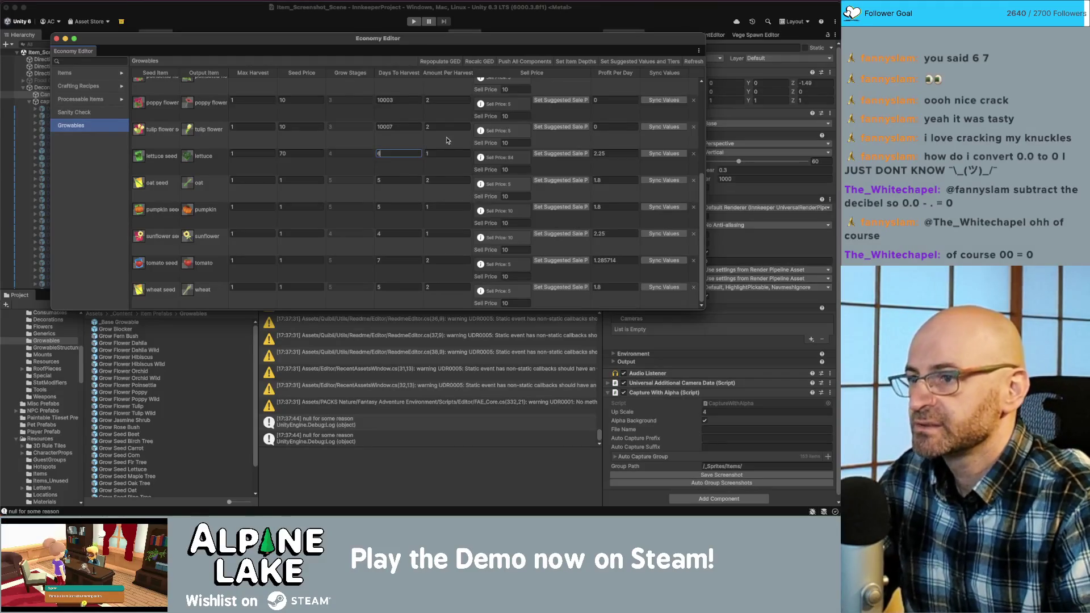
{"action": "key", "text": "Tab"}
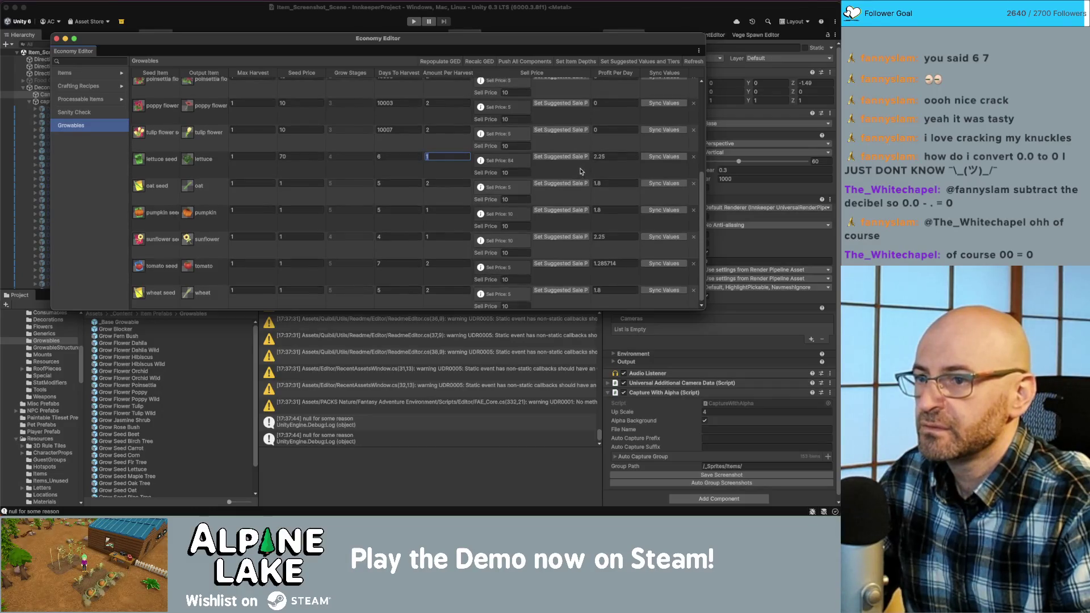
- Enter 6.67 as lettuce's Profit Per Day and recheck its Days To Harvest
{"action": "scroll", "coordinate": [584, 168], "scroll_direction": "up", "scroll_amount": 1}
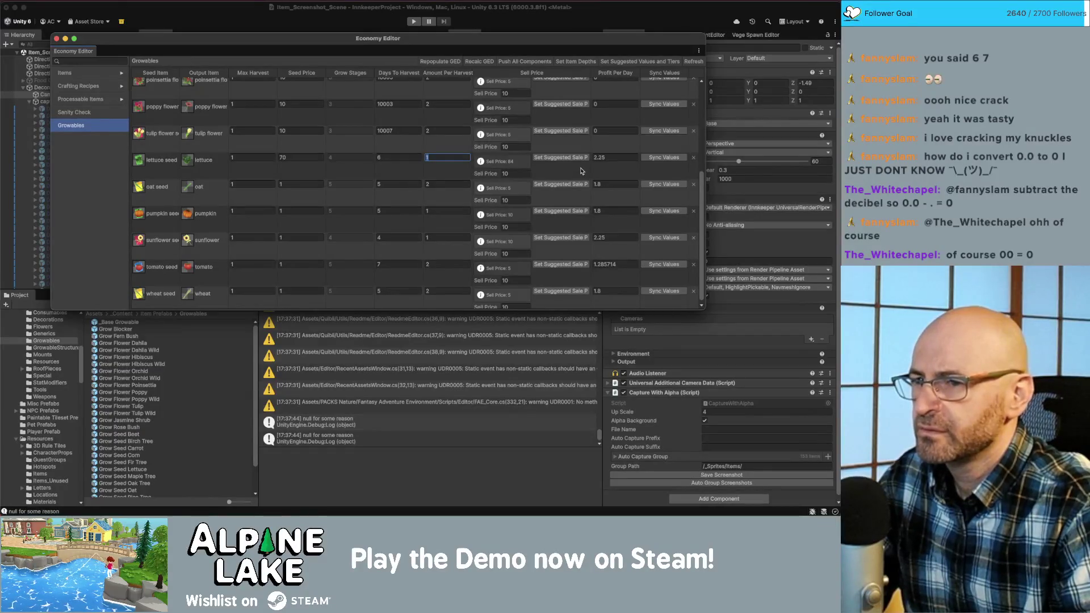
{"action": "left_click", "coordinate": [613, 158]}
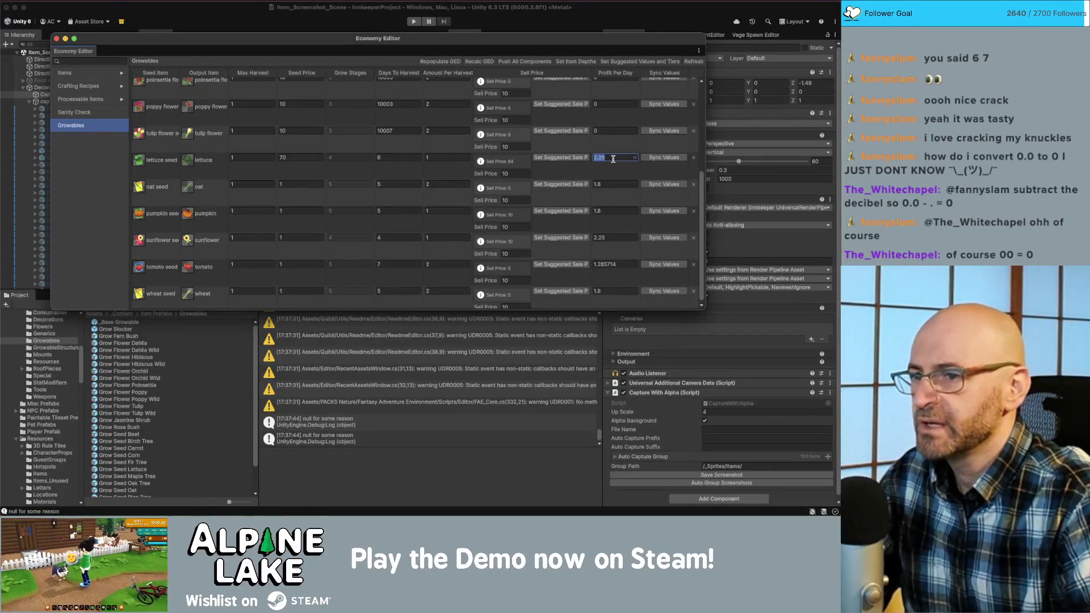
{"action": "type", "text": "6.67"}
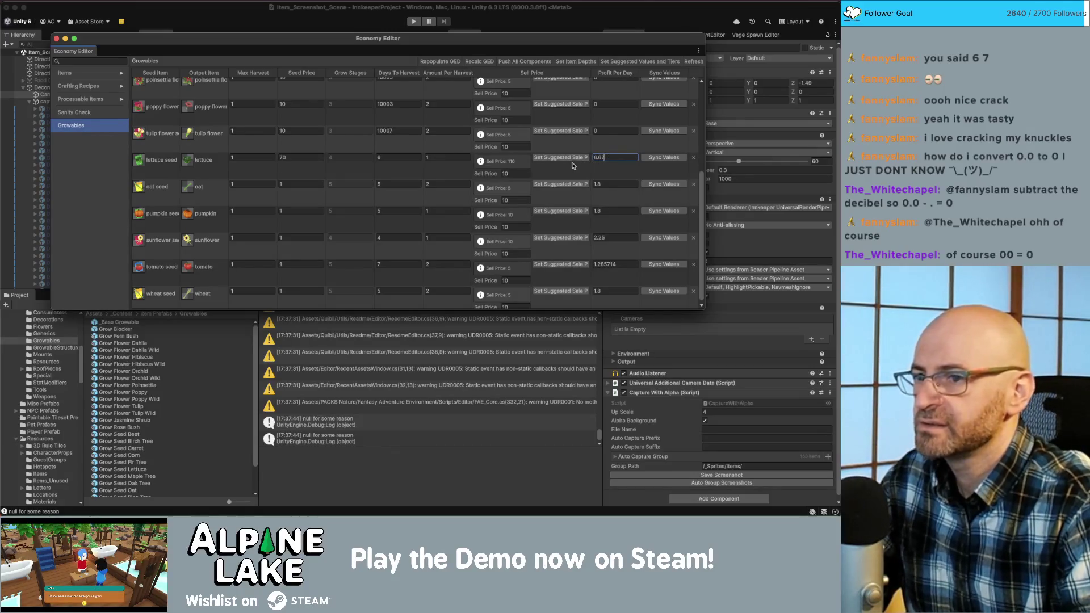
{"action": "left_click", "coordinate": [571, 159]}
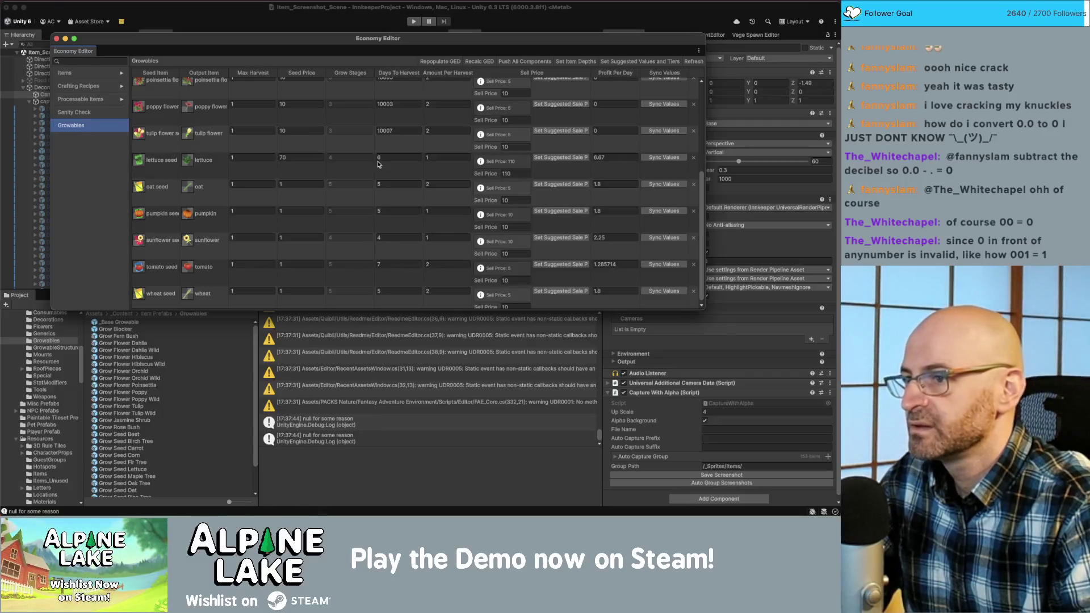
{"action": "left_click", "coordinate": [387, 158]}
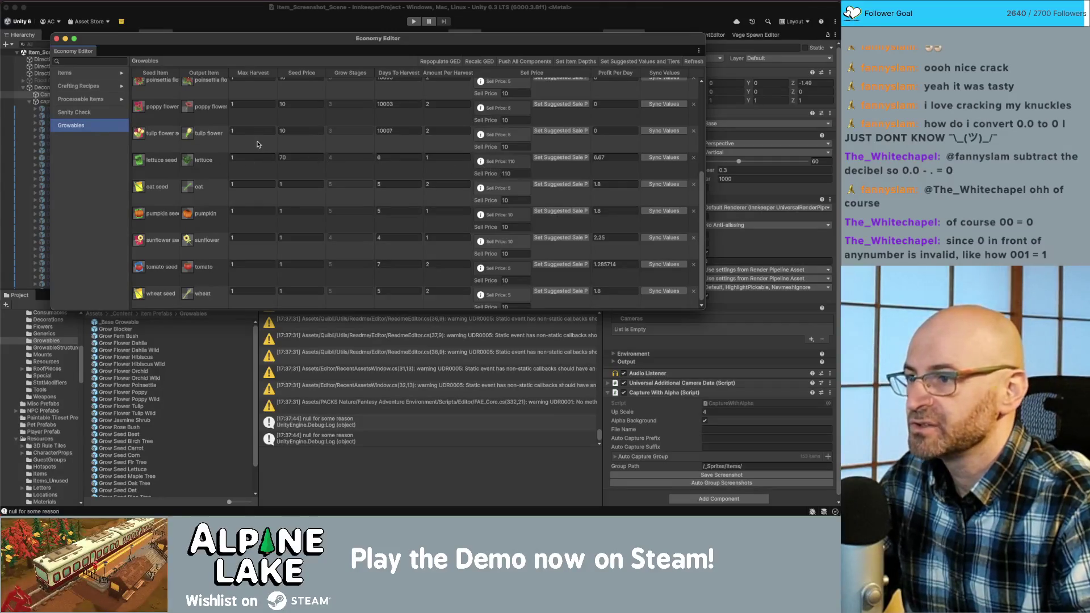
{"action": "scroll", "coordinate": [320, 175], "scroll_direction": "up", "scroll_amount": 5}
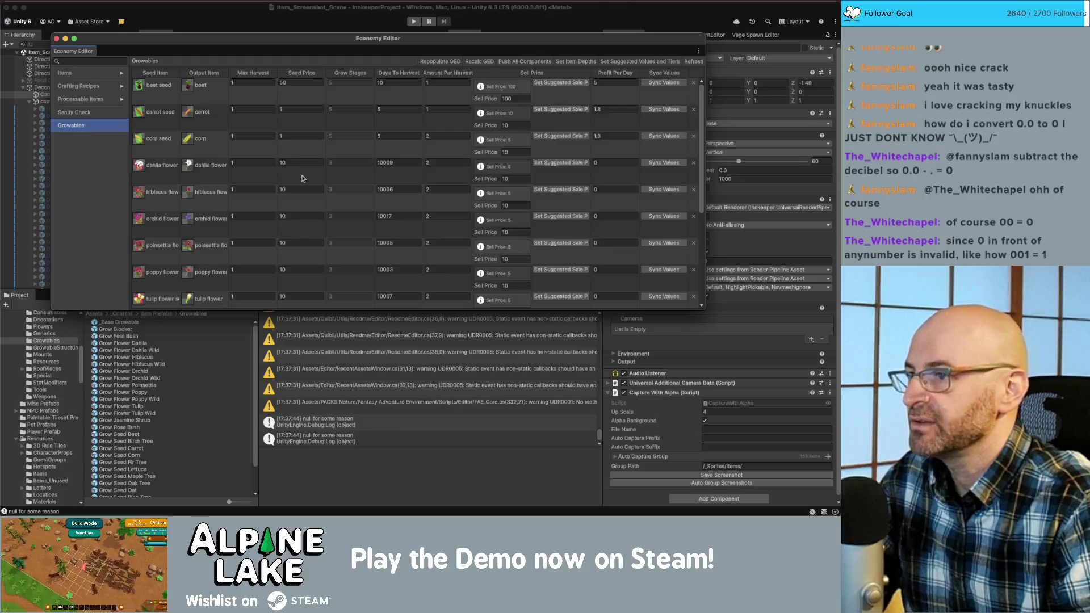
{"action": "scroll", "coordinate": [319, 175], "scroll_direction": "down", "scroll_amount": 5}
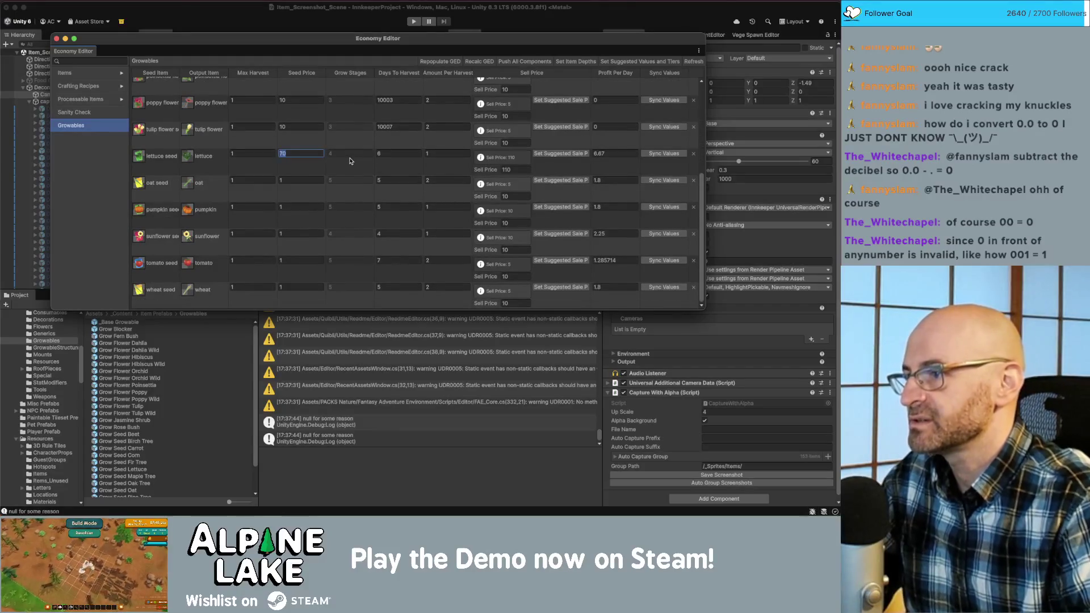
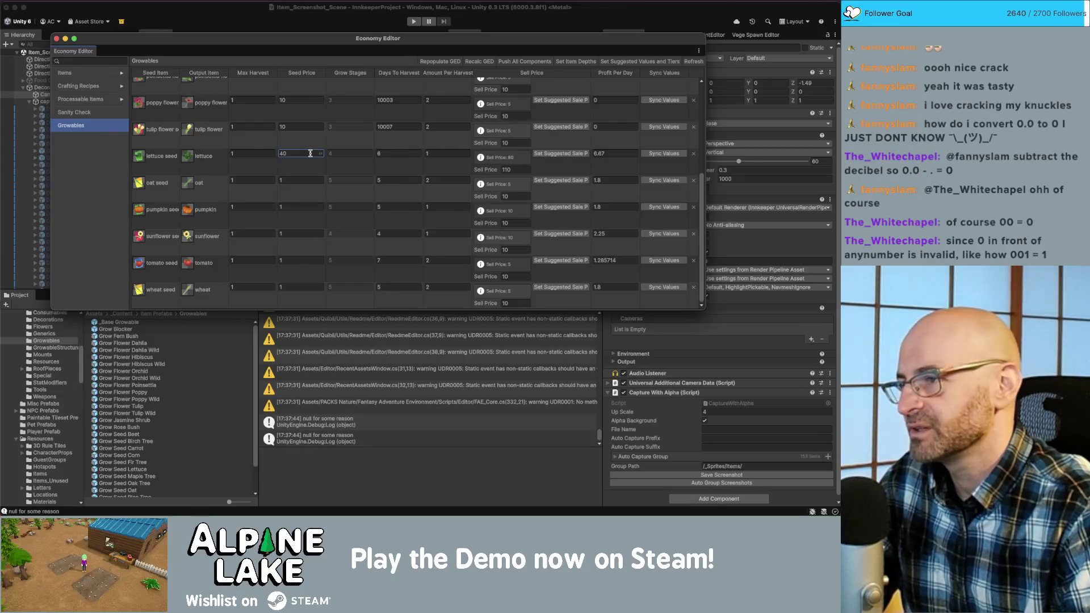
- Set lettuce's seed price to 30 in the Growables table
{"action": "double_click", "coordinate": [310, 152]}
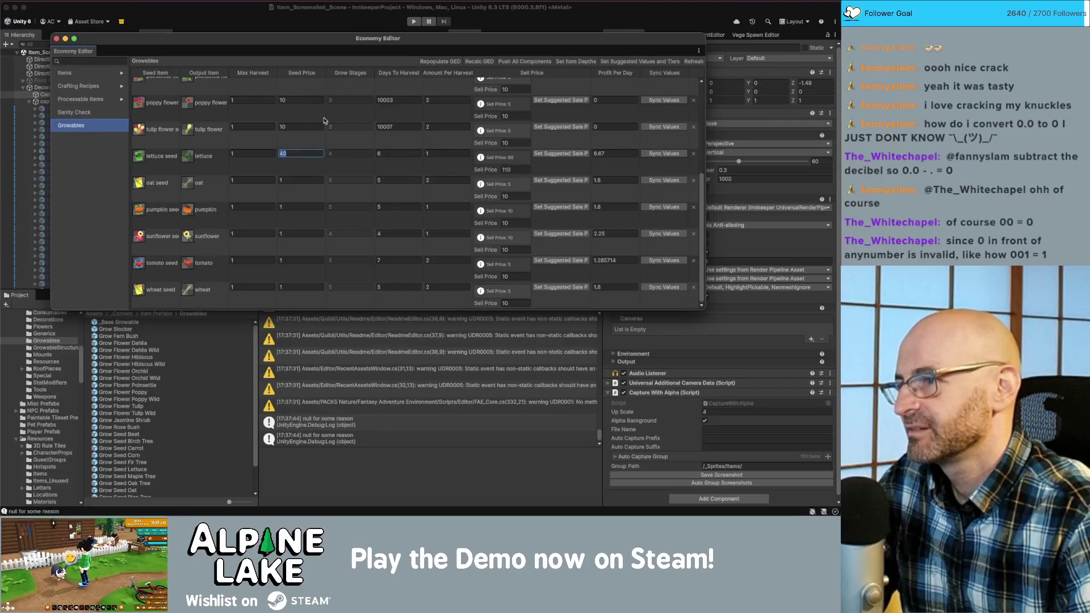
{"action": "type", "text": "30"}
{"action": "key", "text": "Tab"}
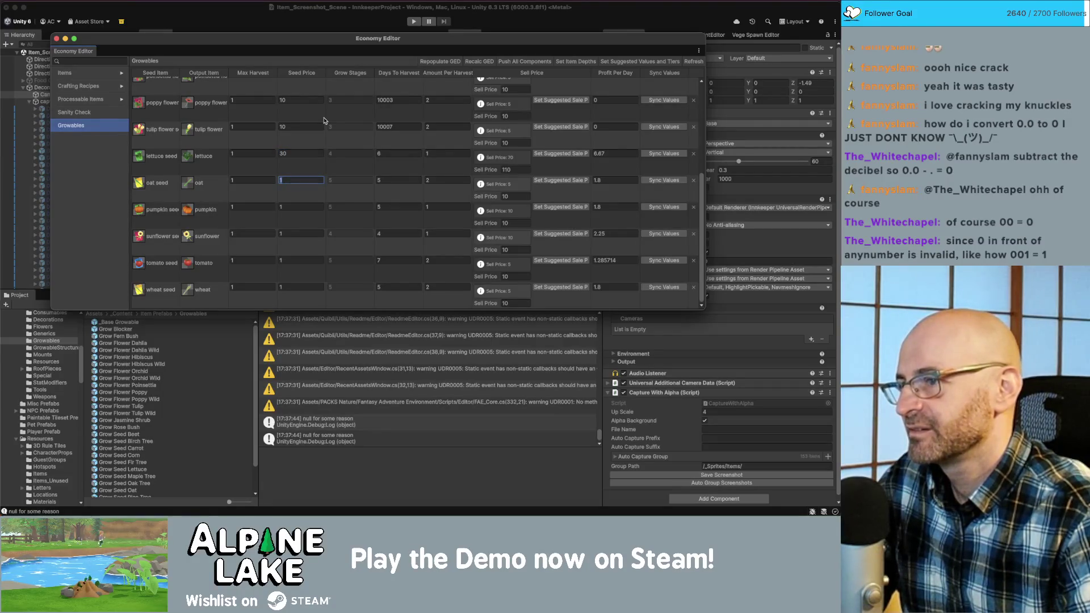
{"action": "left_click", "coordinate": [319, 154]}
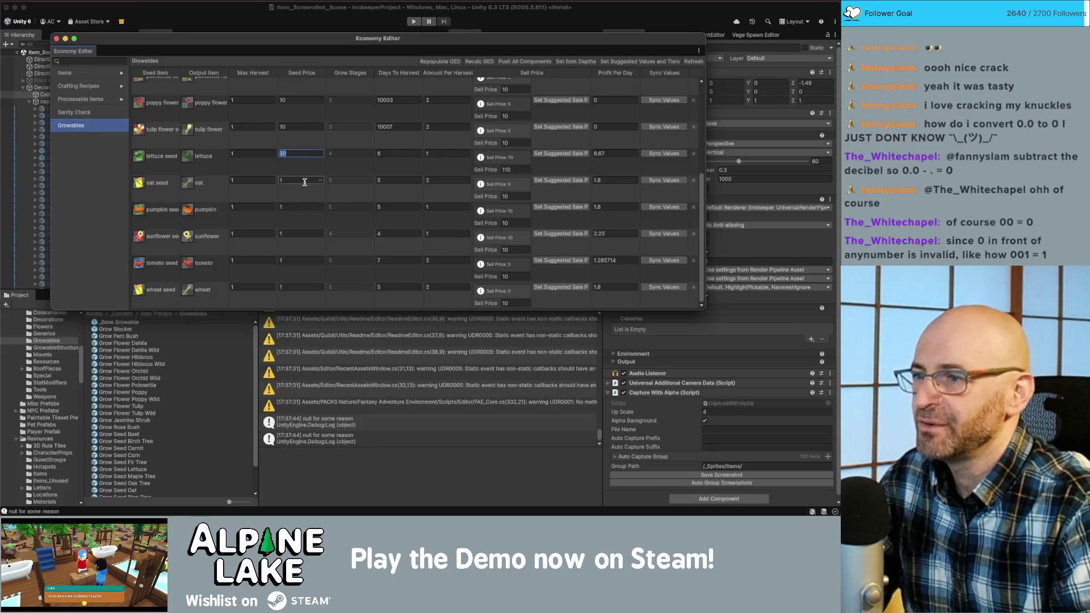
{"action": "left_click", "coordinate": [398, 153]}
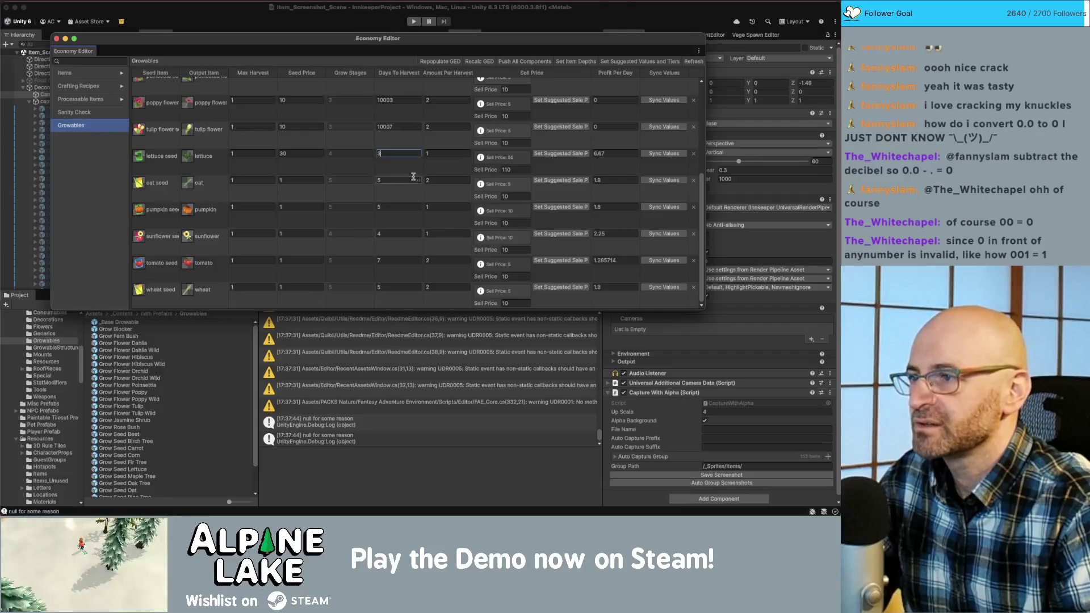
- Set lettuce's sell price to 50, sync its values, and open the resulting IndexOutOfRangeException's code
{"action": "scroll", "coordinate": [413, 177], "scroll_direction": "up", "scroll_amount": 5}
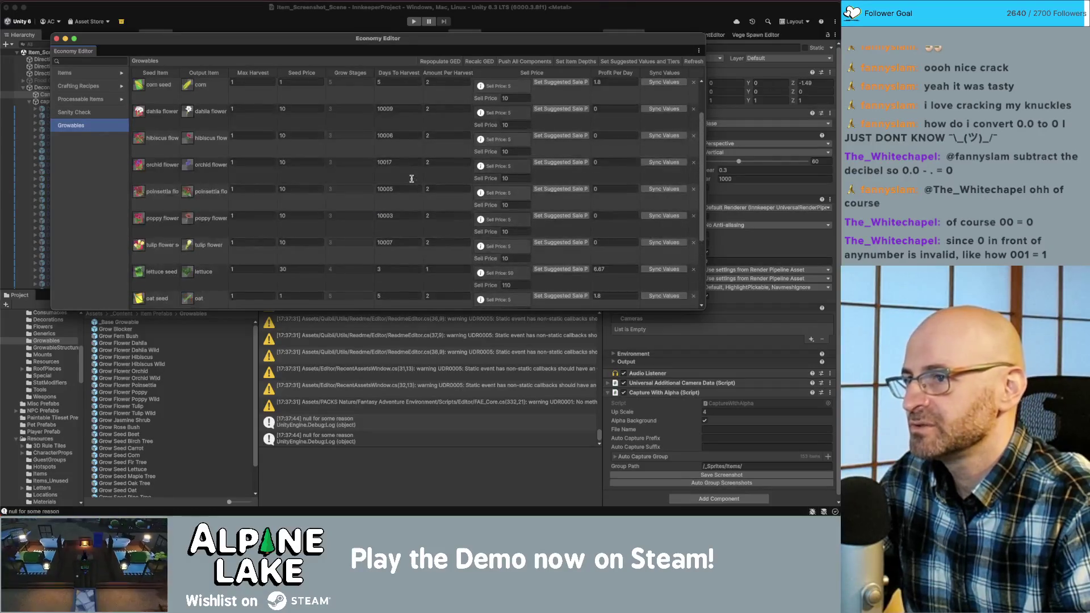
{"action": "scroll", "coordinate": [411, 180], "scroll_direction": "up", "scroll_amount": 2}
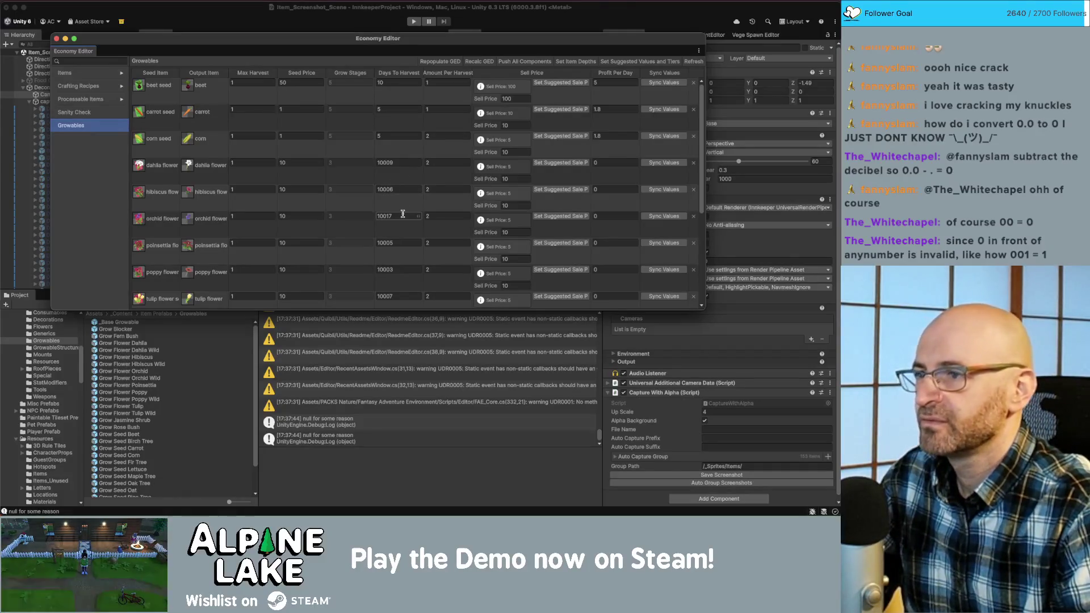
{"action": "scroll", "coordinate": [402, 212], "scroll_direction": "down", "scroll_amount": 5}
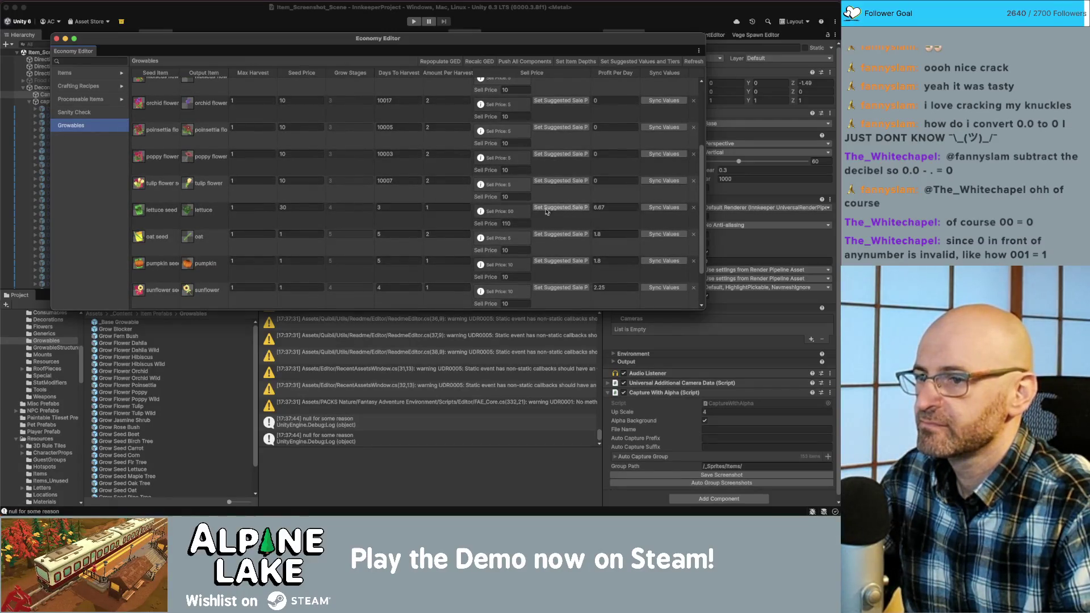
{"action": "left_click", "coordinate": [518, 222]}
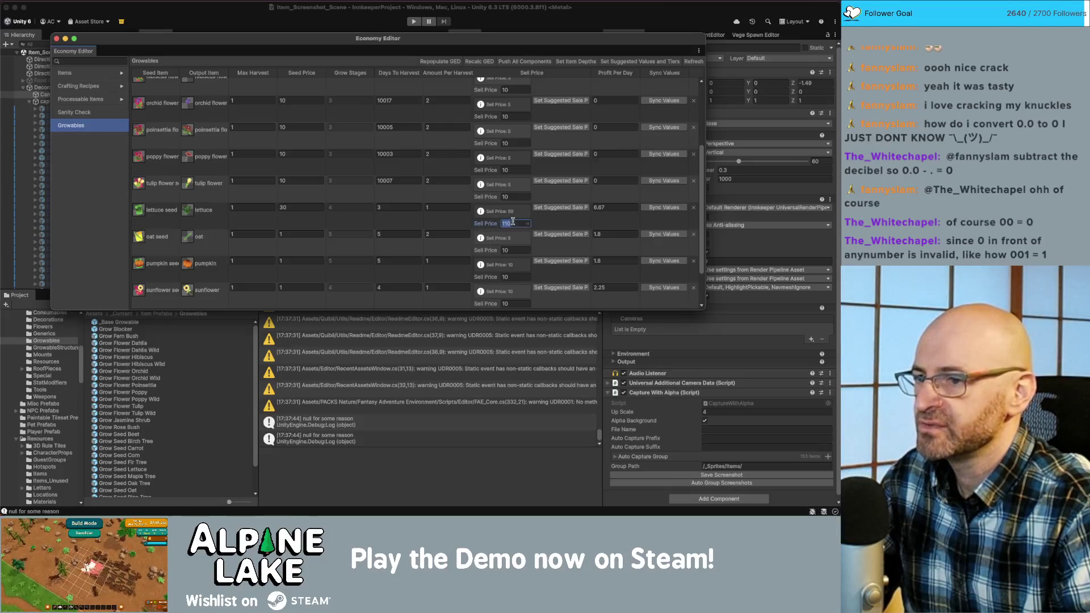
{"action": "type", "text": "50"}
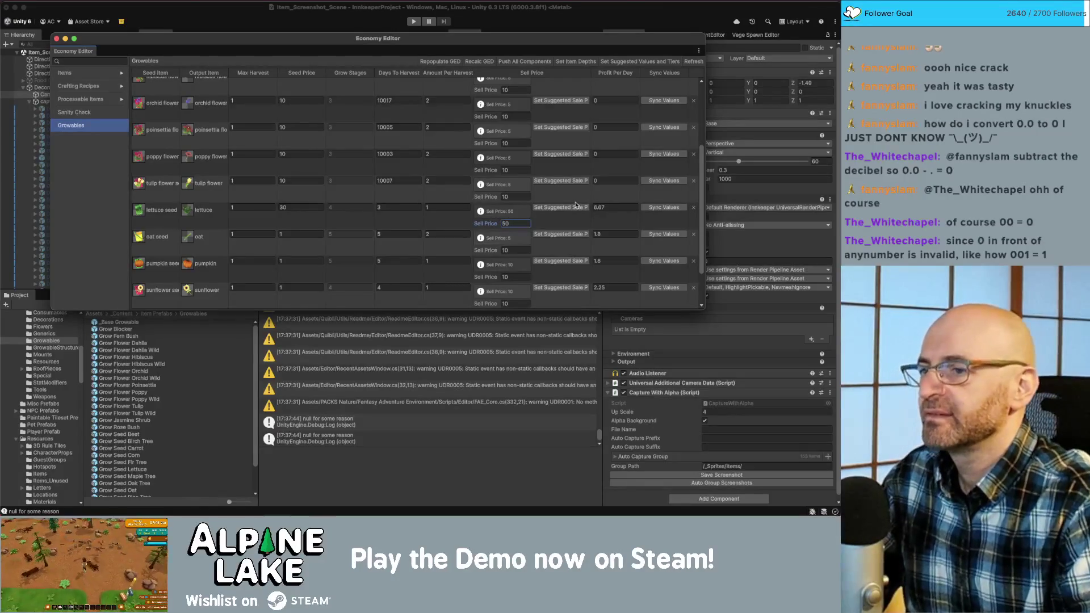
{"action": "left_click", "coordinate": [664, 207]}
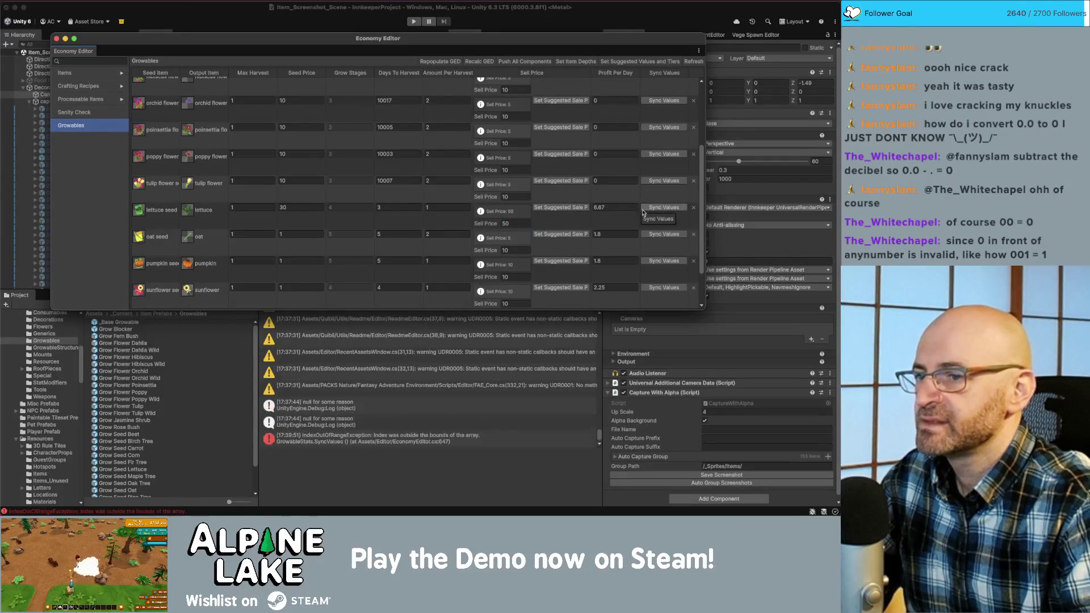
{"action": "double_click", "coordinate": [440, 435]}
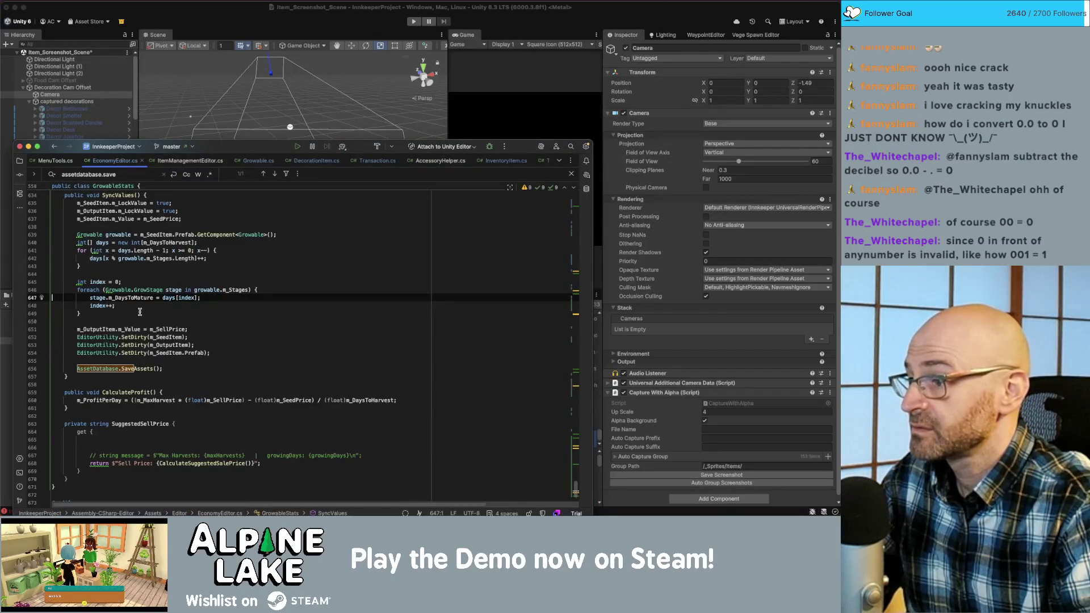
- Glance at the crop profits spreadsheet, then return to the Economy Editor window
{"action": "key", "text": "super+Tab"}
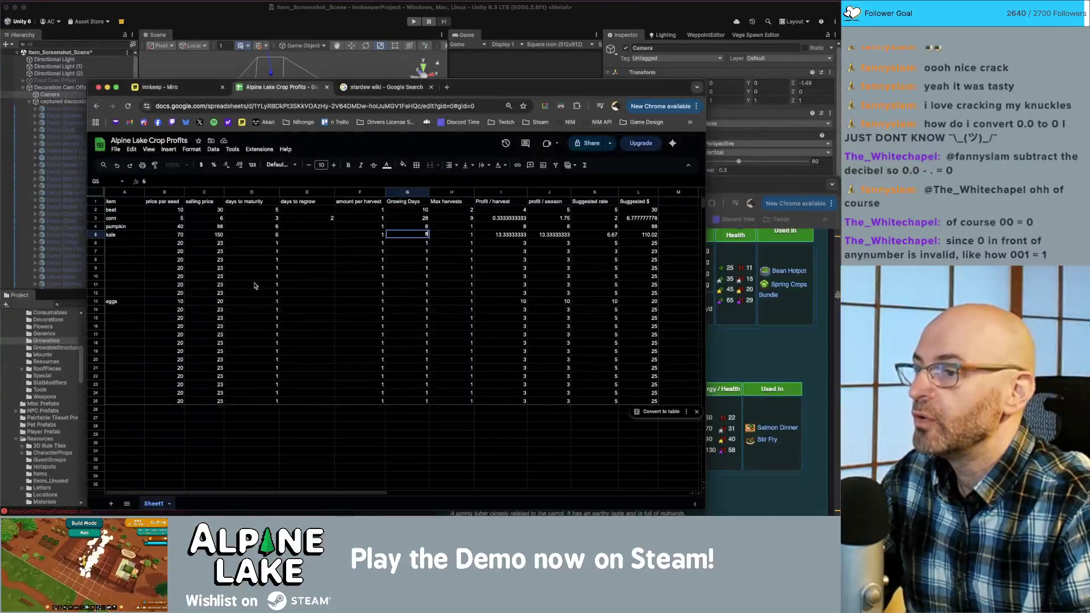
{"action": "key", "text": "super+Tab"}
{"action": "key", "text": "super+Tab"}
{"action": "key", "text": "super+Tab"}
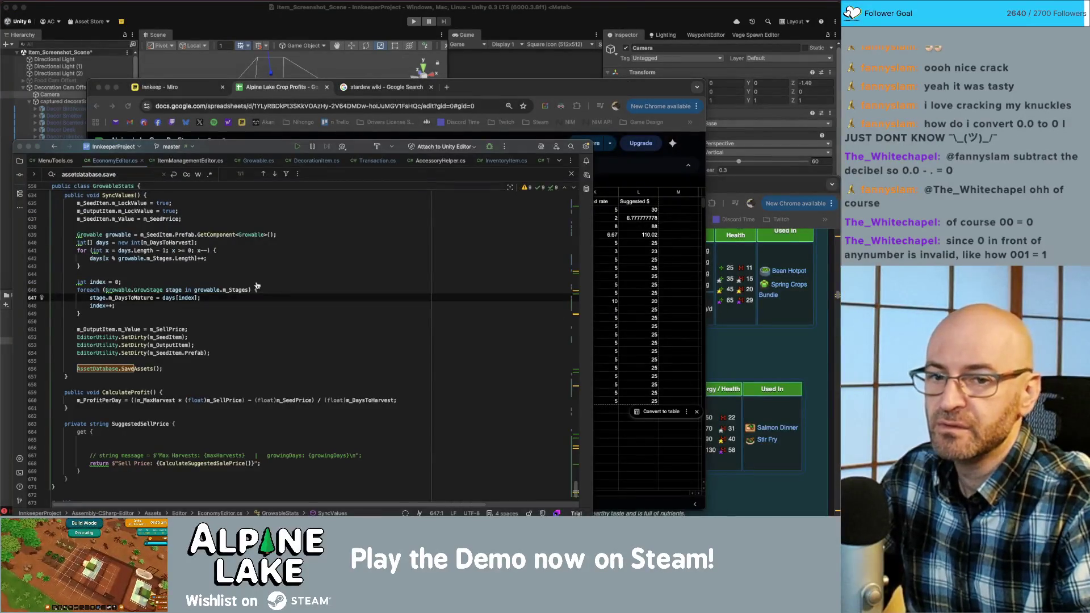
{"action": "key", "text": "super+Tab"}
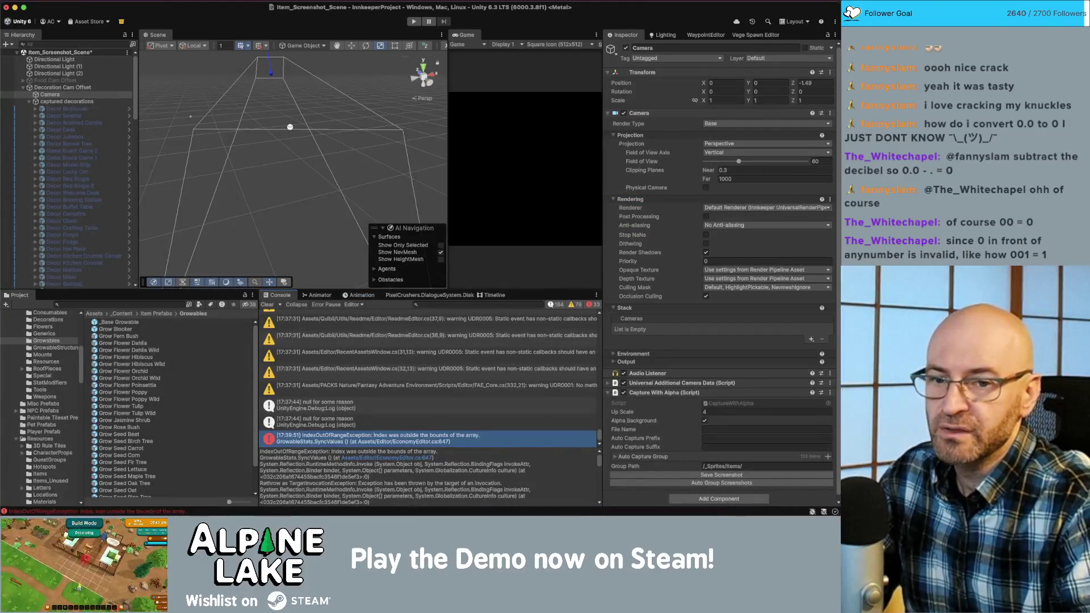
{"action": "key", "text": "super+Tab"}
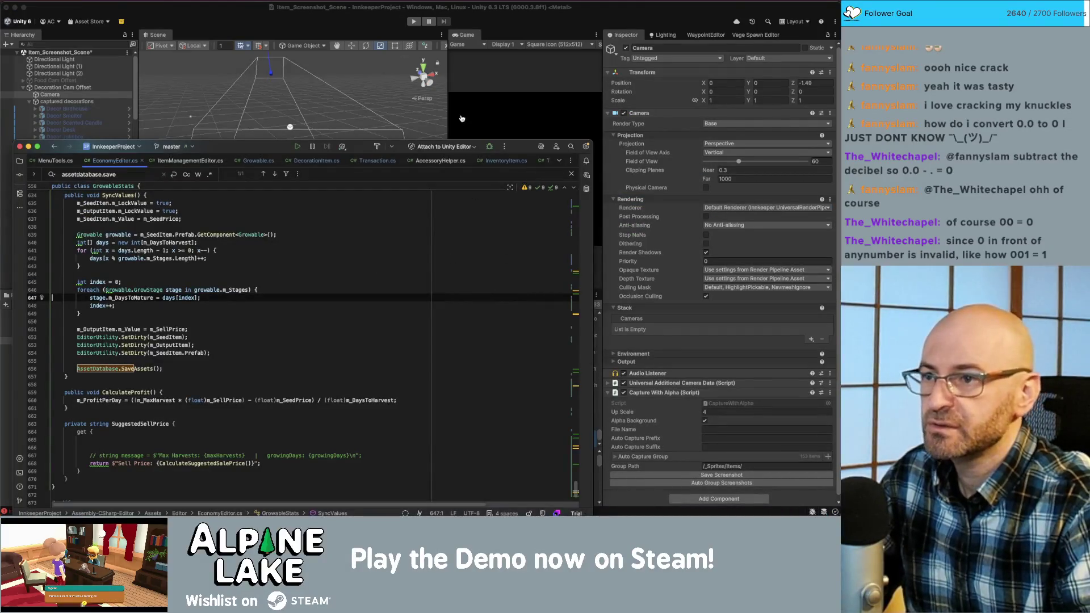
{"action": "key", "text": "ctrl+Up"}
{"action": "left_click", "coordinate": [284, 91]}
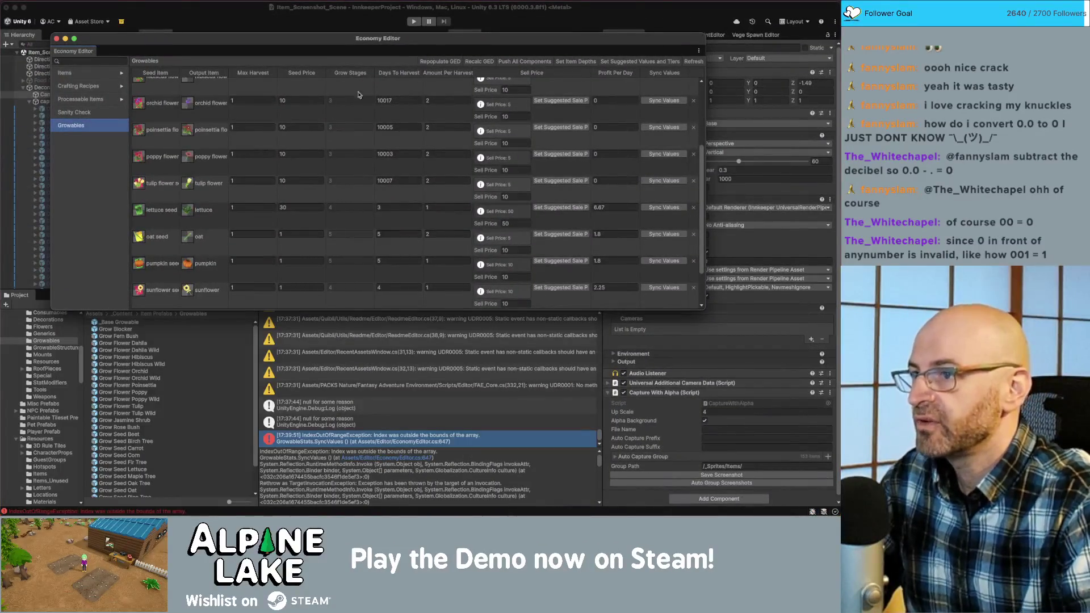
- Set lettuce's days to harvest to 4 and look over the other crop rows
{"action": "left_click", "coordinate": [396, 206]}
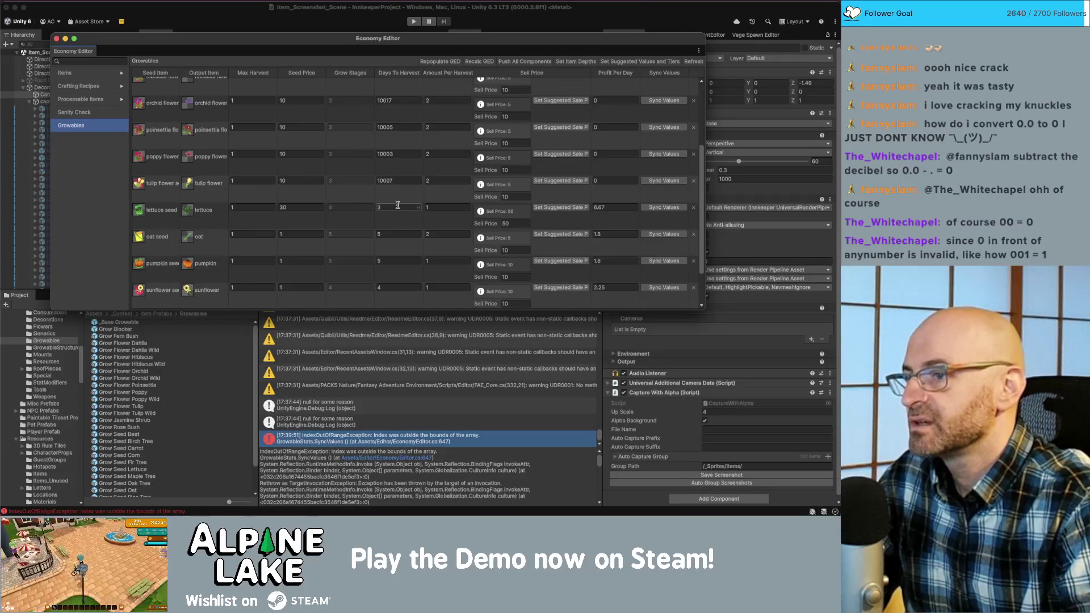
{"action": "double_click", "coordinate": [394, 207]}
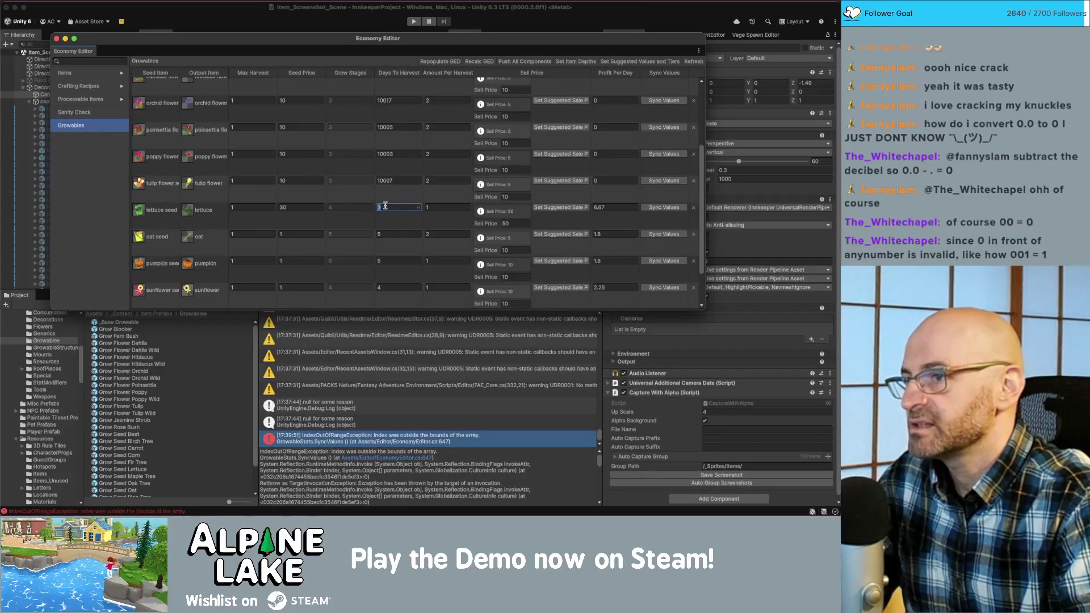
{"action": "type", "text": "4"}
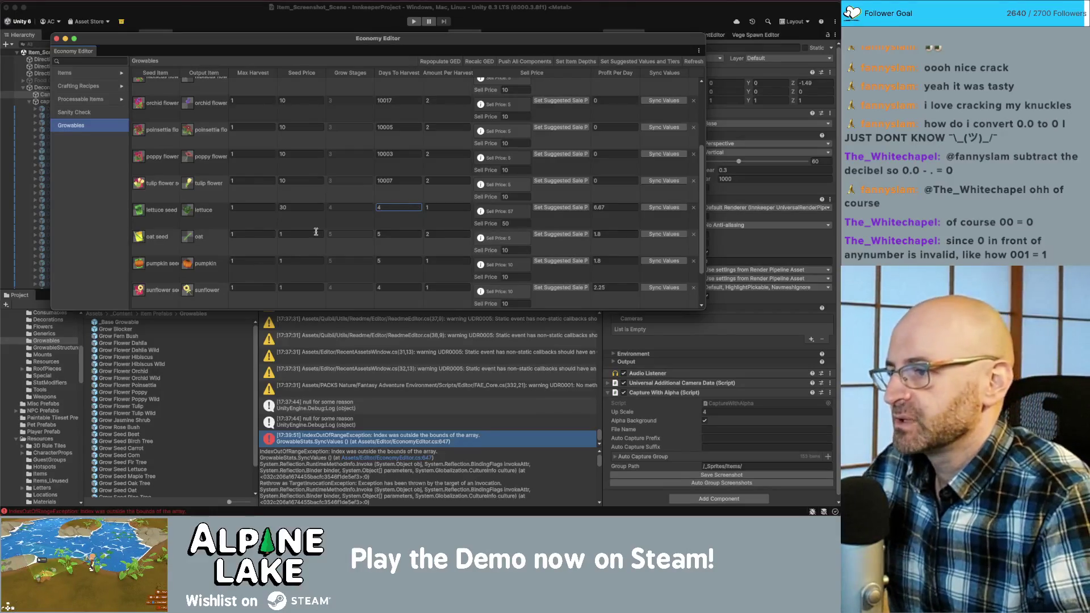
{"action": "scroll", "coordinate": [340, 230], "scroll_direction": "up", "scroll_amount": 2}
{"action": "scroll", "coordinate": [341, 230], "scroll_direction": "up", "scroll_amount": 3}
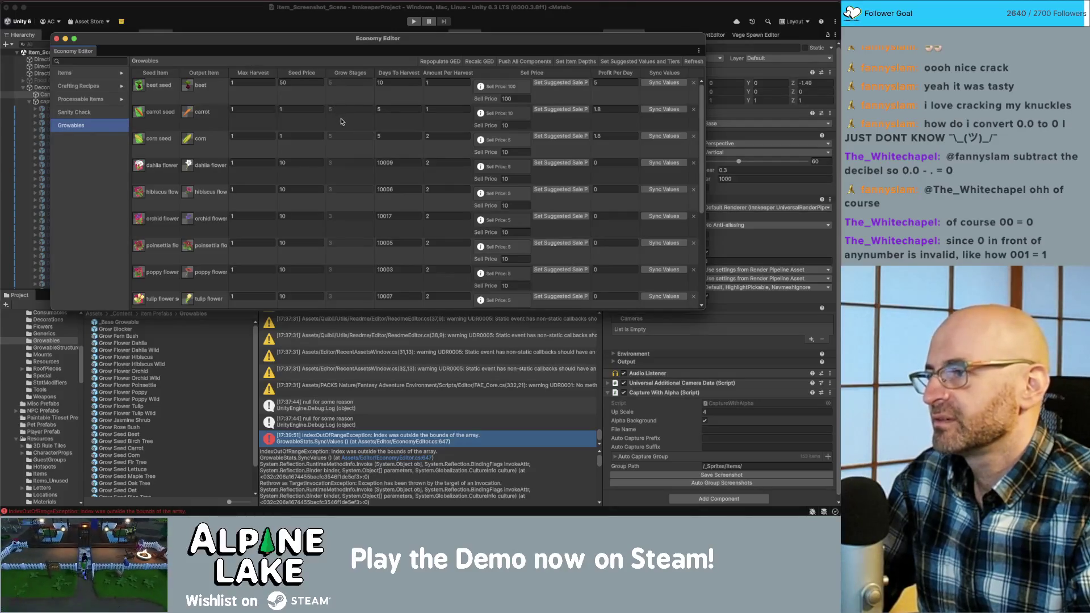
{"action": "scroll", "coordinate": [343, 121], "scroll_direction": "down", "scroll_amount": 1}
{"action": "scroll", "coordinate": [343, 143], "scroll_direction": "down", "scroll_amount": 5}
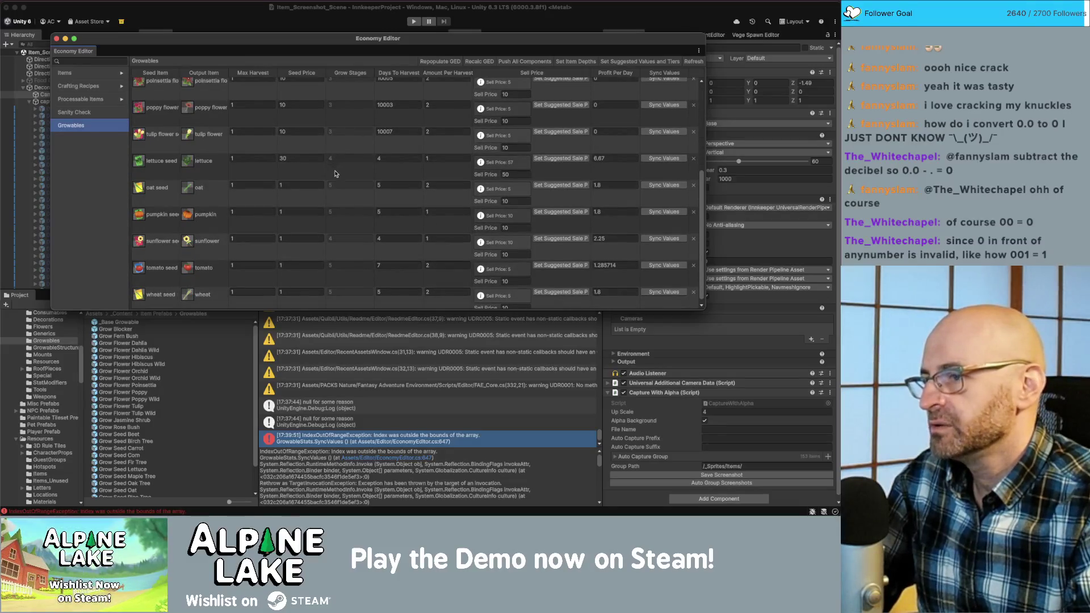
{"action": "scroll", "coordinate": [338, 176], "scroll_direction": "down", "scroll_amount": 1}
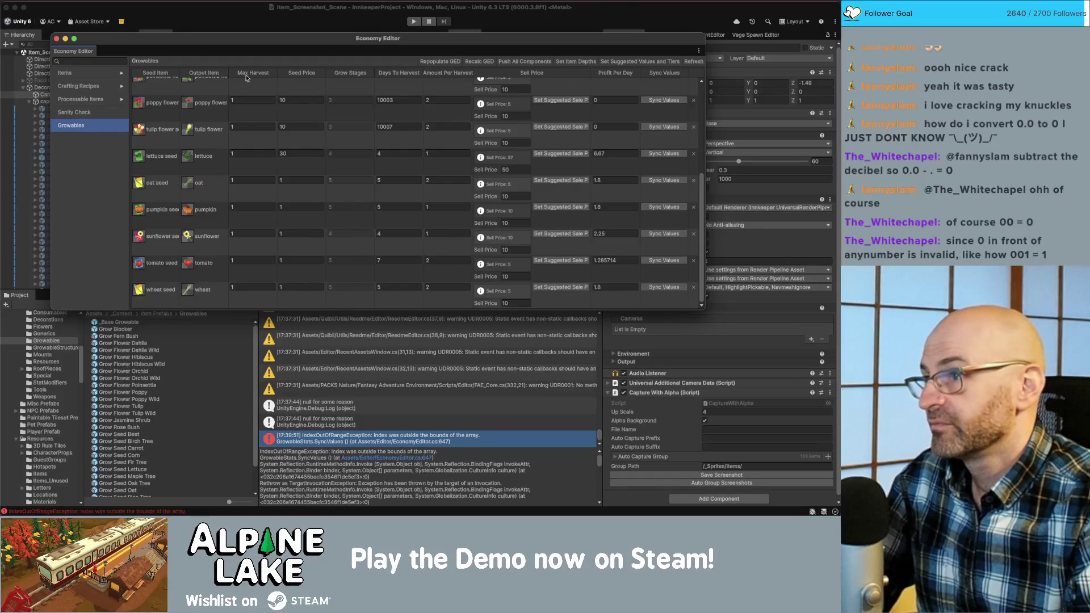
- Reposition and enlarge the Economy Editor window, and widen the suggested sell price column
{"action": "left_click_drag", "start_coordinate": [262, 50], "coordinate": [288, 52]}
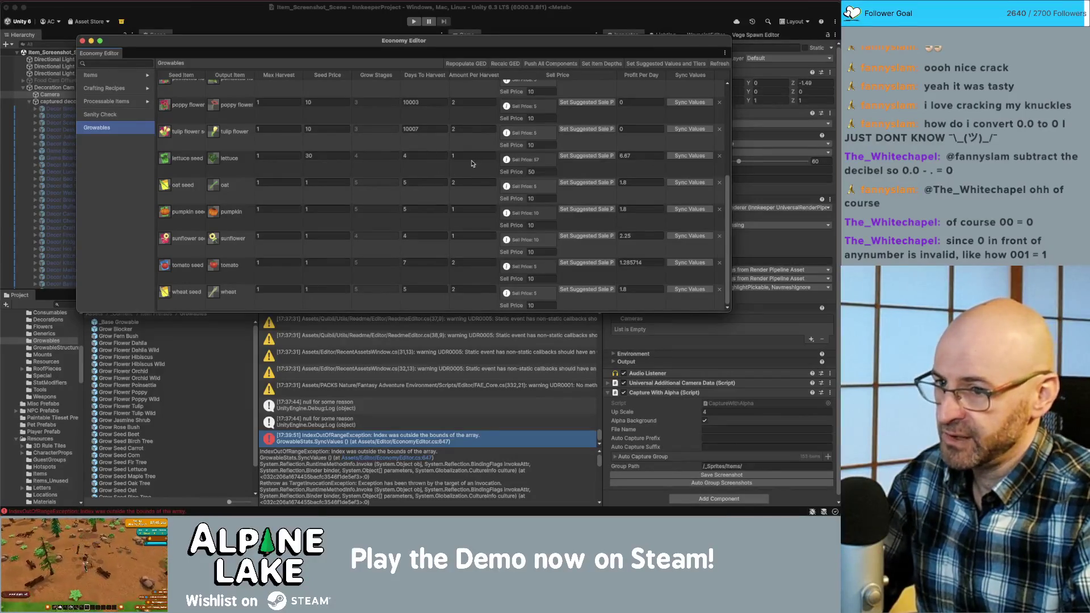
{"action": "scroll", "coordinate": [370, 192], "scroll_direction": "up", "scroll_amount": 5}
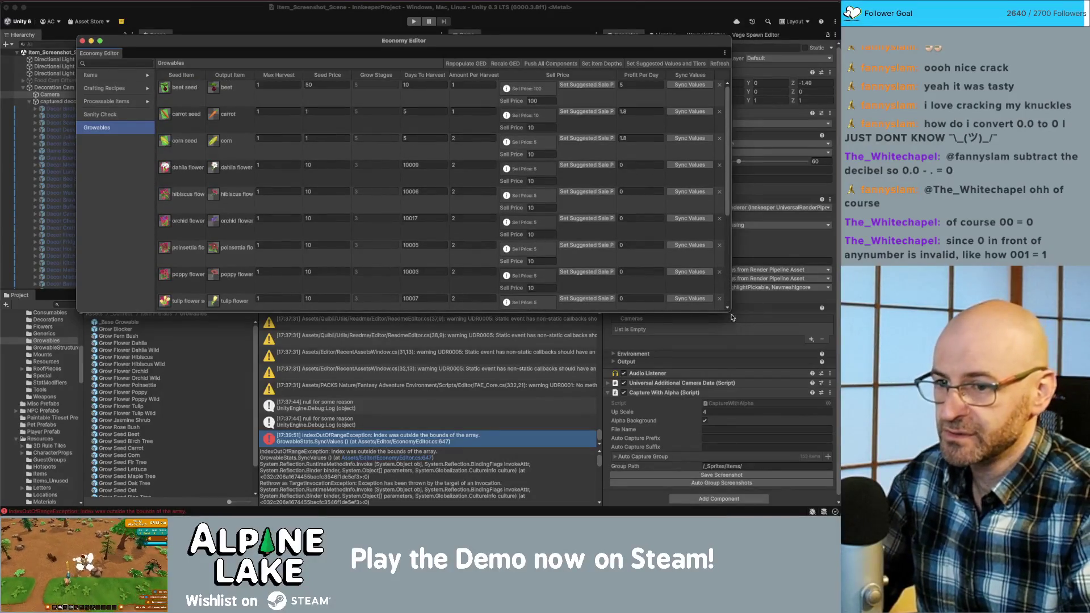
{"action": "mouse_move", "coordinate": [731, 318]}
{"action": "left_mouse_down"}
{"action": "mouse_move", "coordinate": [741, 361]}
{"action": "mouse_move", "coordinate": [796, 412]}
{"action": "left_mouse_up"}
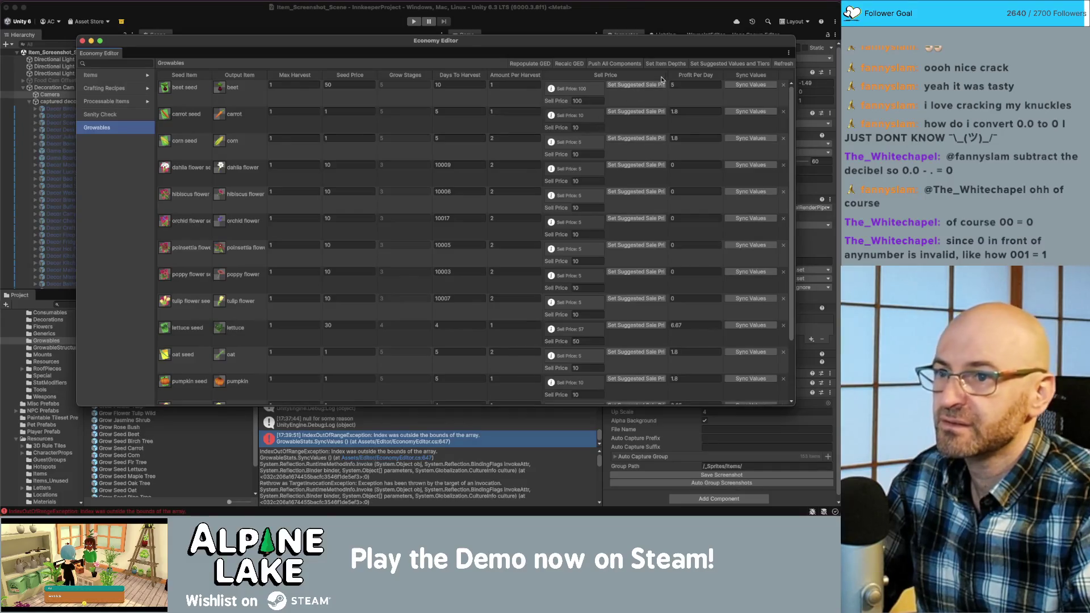
{"action": "mouse_move", "coordinate": [668, 76]}
{"action": "left_mouse_down"}
{"action": "mouse_move", "coordinate": [630, 77]}
{"action": "mouse_move", "coordinate": [676, 77]}
{"action": "left_mouse_up"}
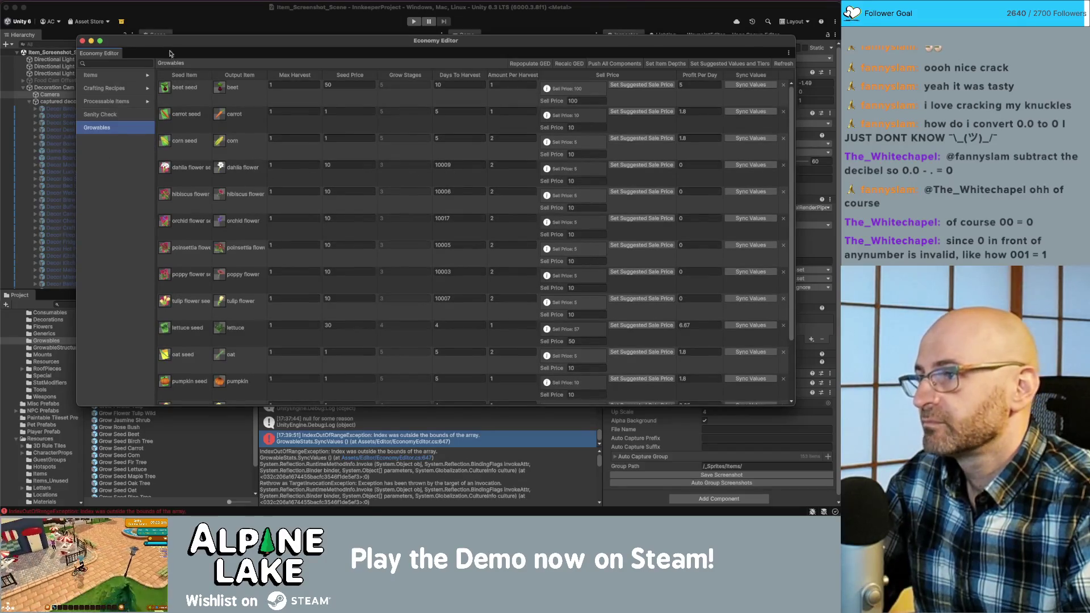
{"action": "left_click_drag", "start_coordinate": [154, 48], "coordinate": [143, 55]}
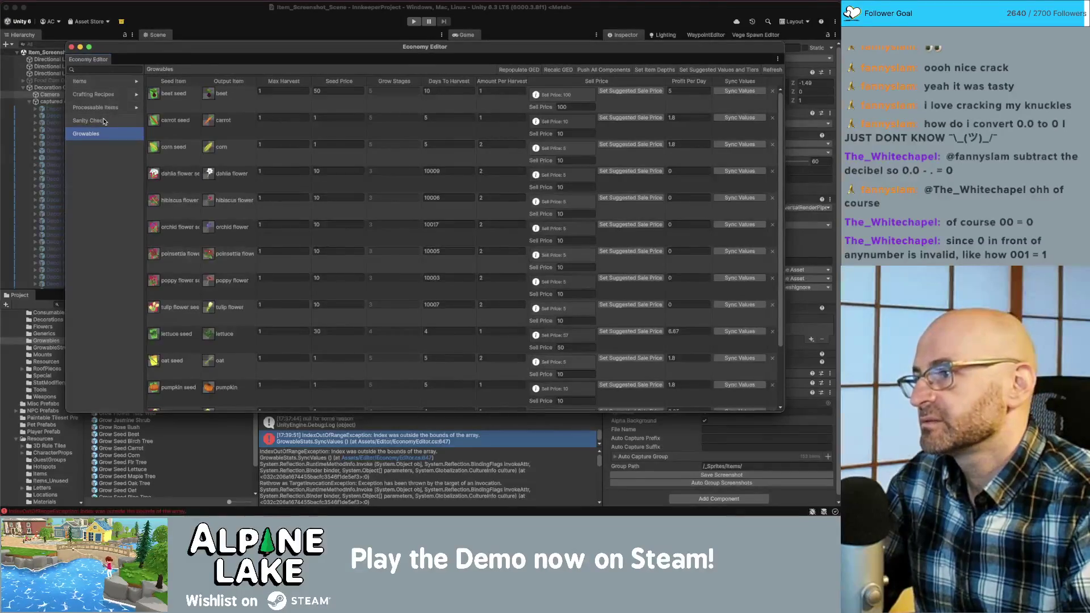
- Look over the Sanity Check page, then push all components into the crop items from Growables
{"action": "left_click", "coordinate": [104, 120]}
{"action": "scroll", "coordinate": [214, 198], "scroll_direction": "down", "scroll_amount": 10}
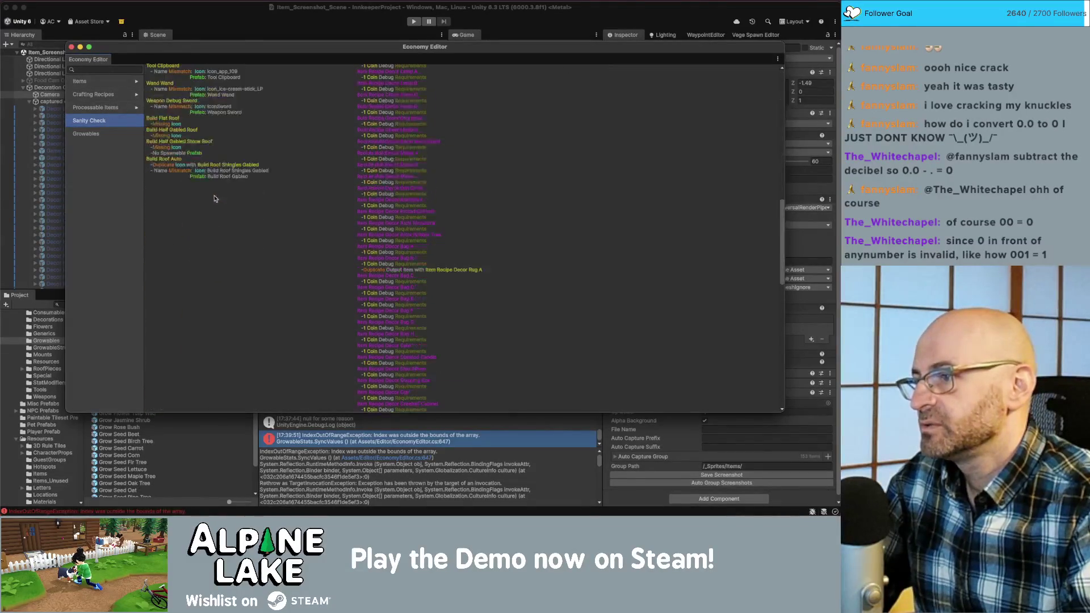
{"action": "scroll", "coordinate": [206, 205], "scroll_direction": "up", "scroll_amount": 15}
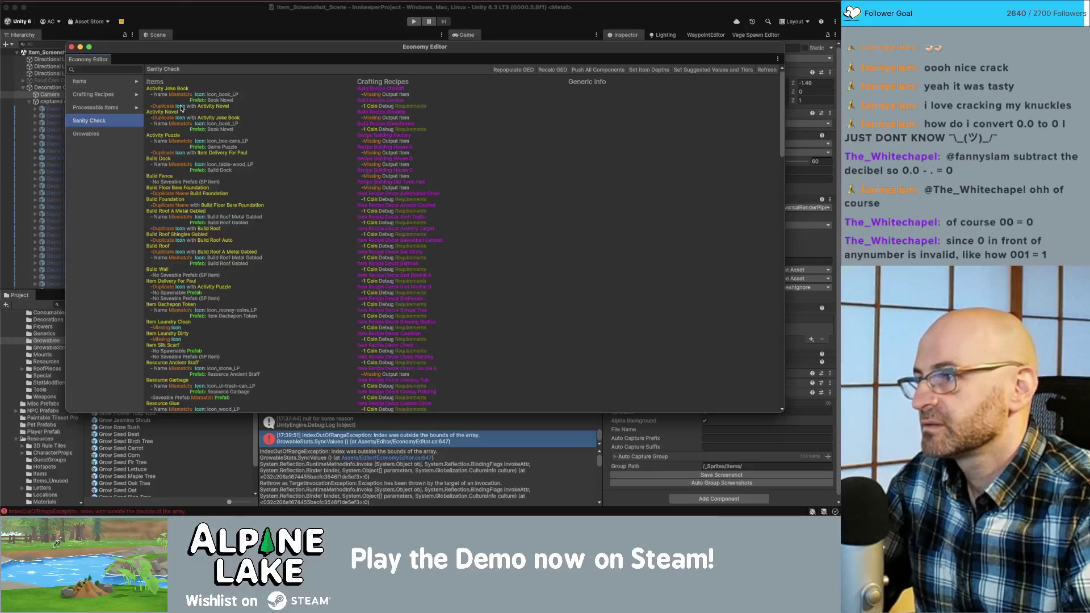
{"action": "left_click", "coordinate": [106, 134]}
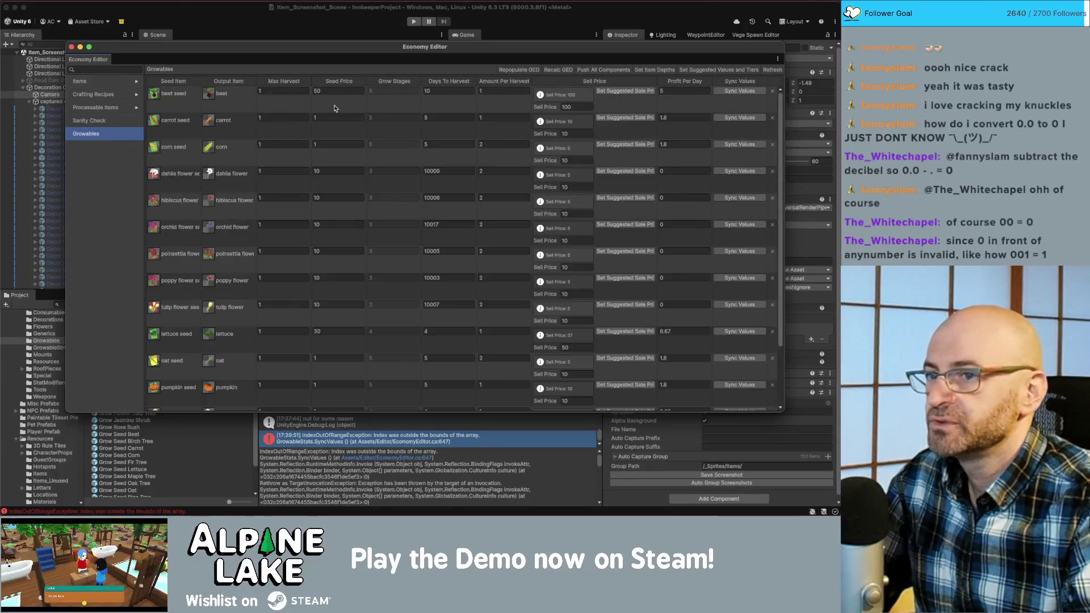
{"action": "left_click", "coordinate": [594, 70]}
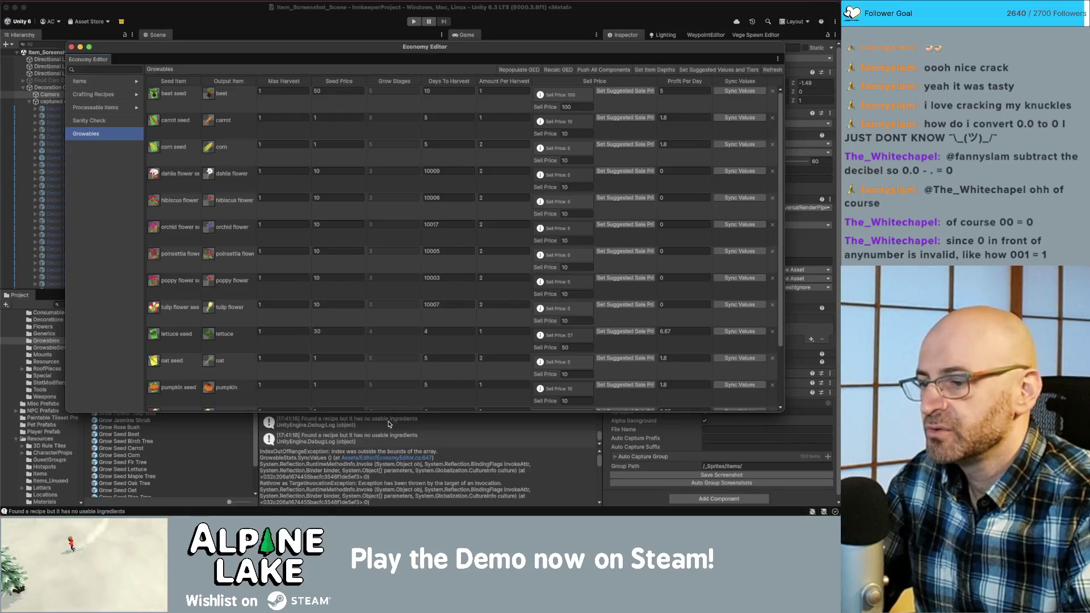
- Open the source of the 'no usable ingredients' console warning in Rider
{"action": "left_click", "coordinate": [389, 424]}
{"action": "scroll", "coordinate": [389, 421], "scroll_direction": "up", "scroll_amount": 3}
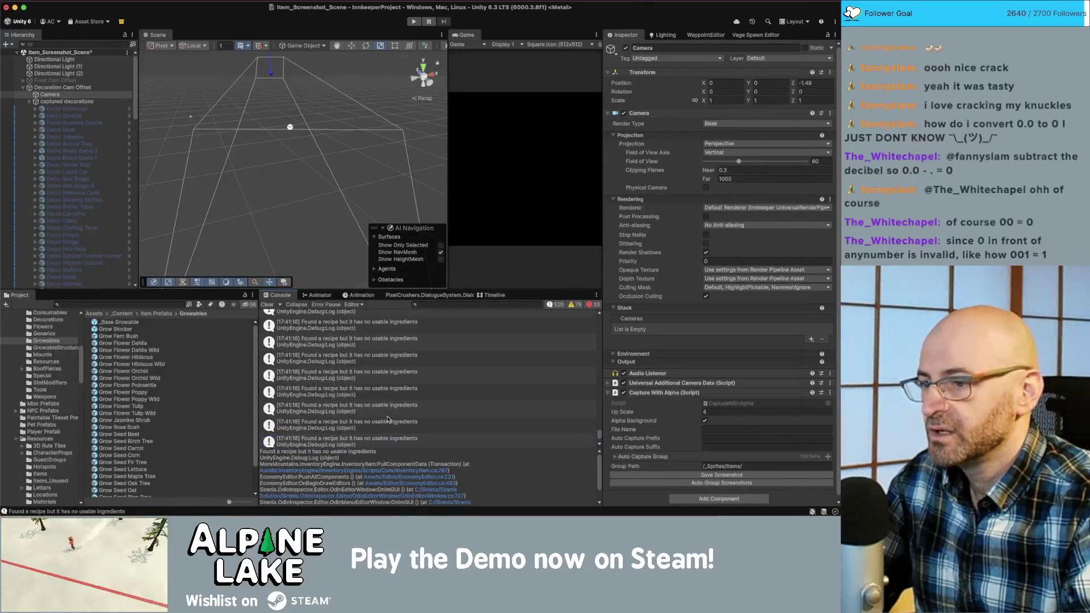
{"action": "double_click", "coordinate": [387, 385]}
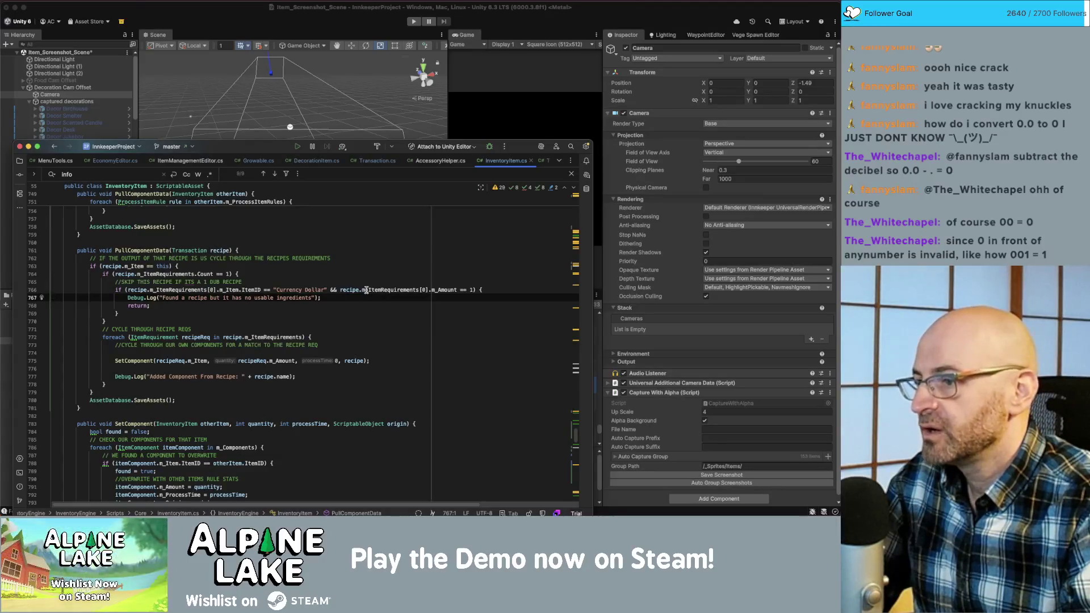
- Comment out the 'no usable ingredients' and 'Added Component' Debug.Log lines
{"action": "left_click", "coordinate": [335, 297]}
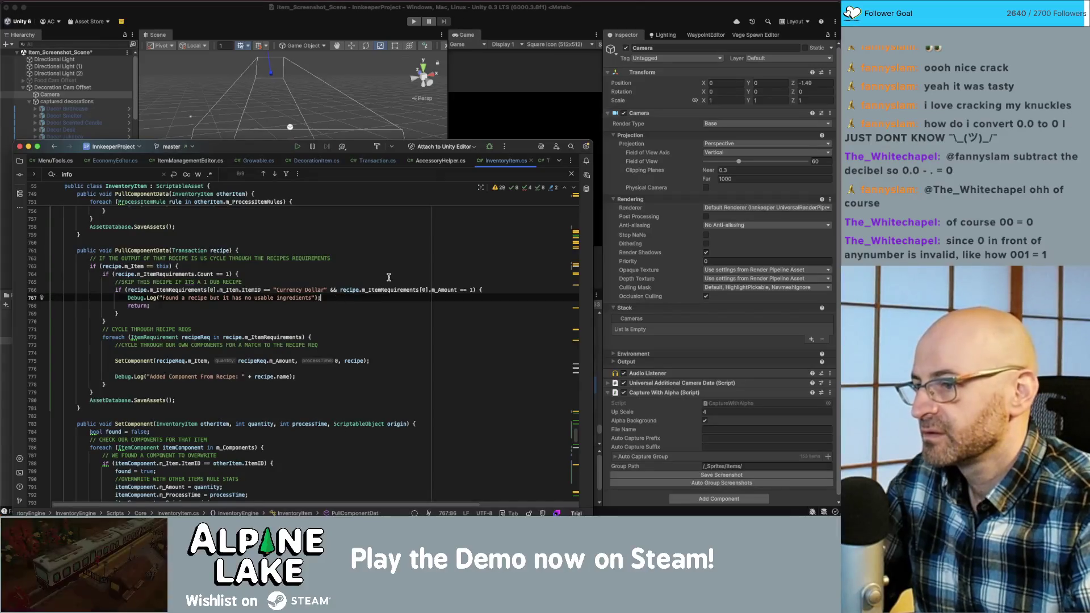
{"action": "key", "text": "shift+super+Left"}
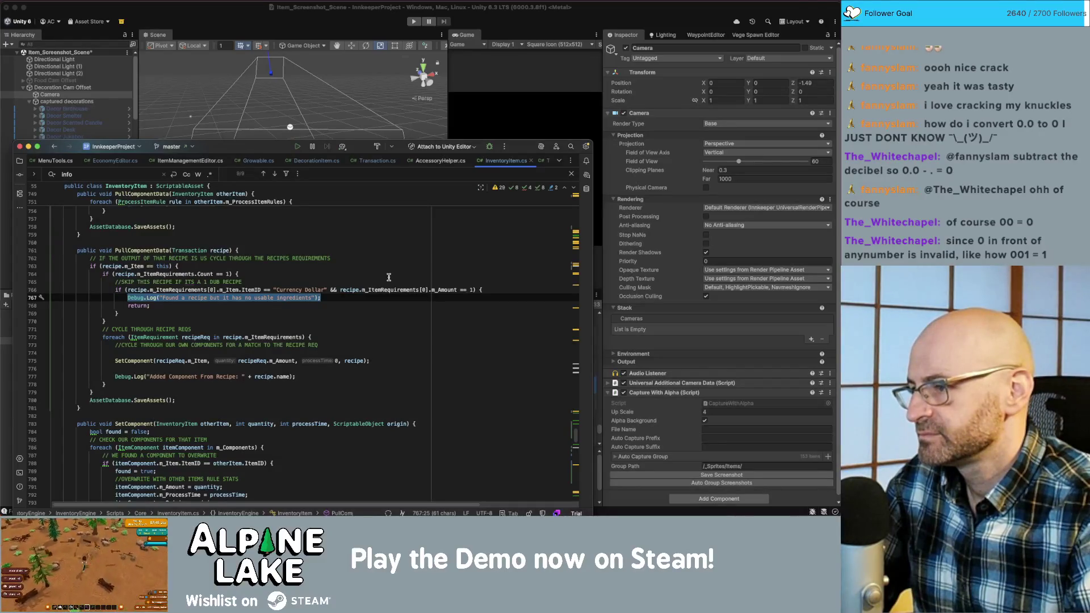
{"action": "key", "text": "BackSpace"}
{"action": "key", "text": "shift+super+Left"}
{"action": "key", "text": "super+z"}
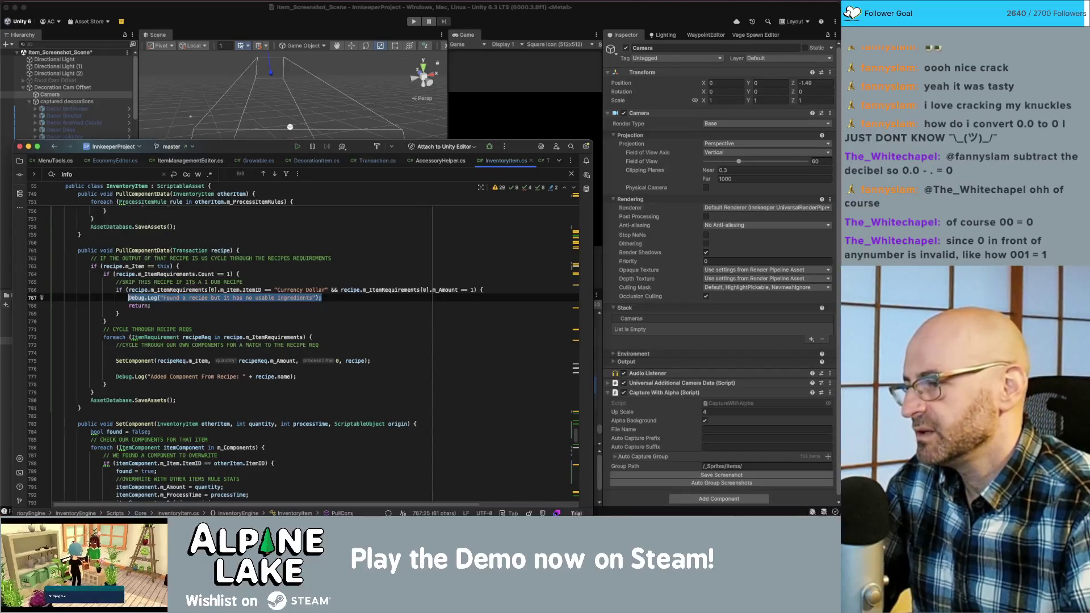
{"action": "key", "text": "super+slash"}
{"action": "key", "text": "Down"}
{"action": "key", "text": "Down"}
{"action": "key", "text": "Down"}
{"action": "key", "text": "Down"}
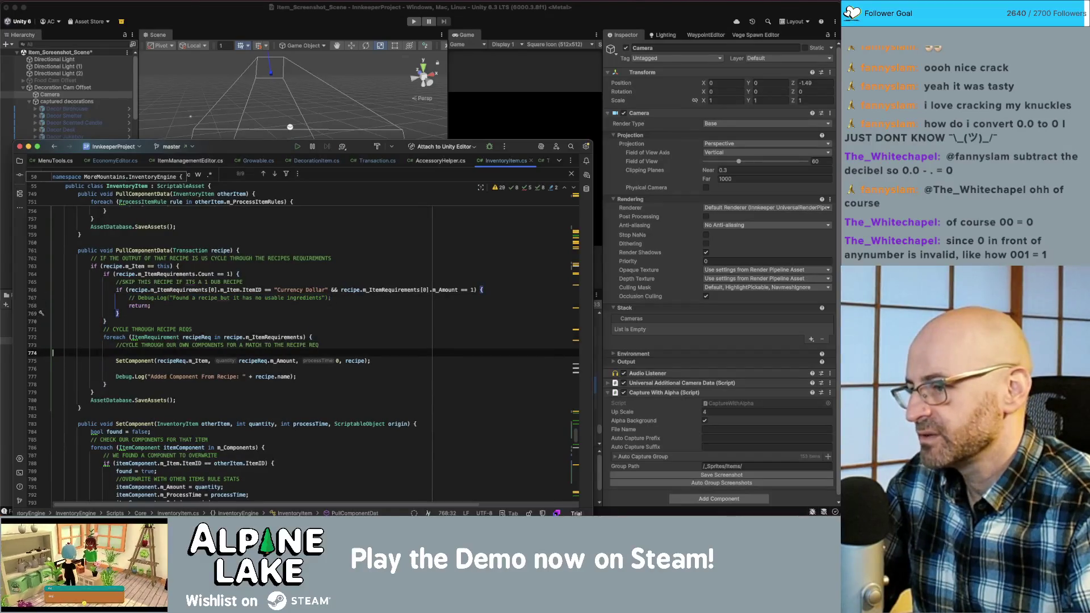
{"action": "key", "text": "super+BackSpace"}
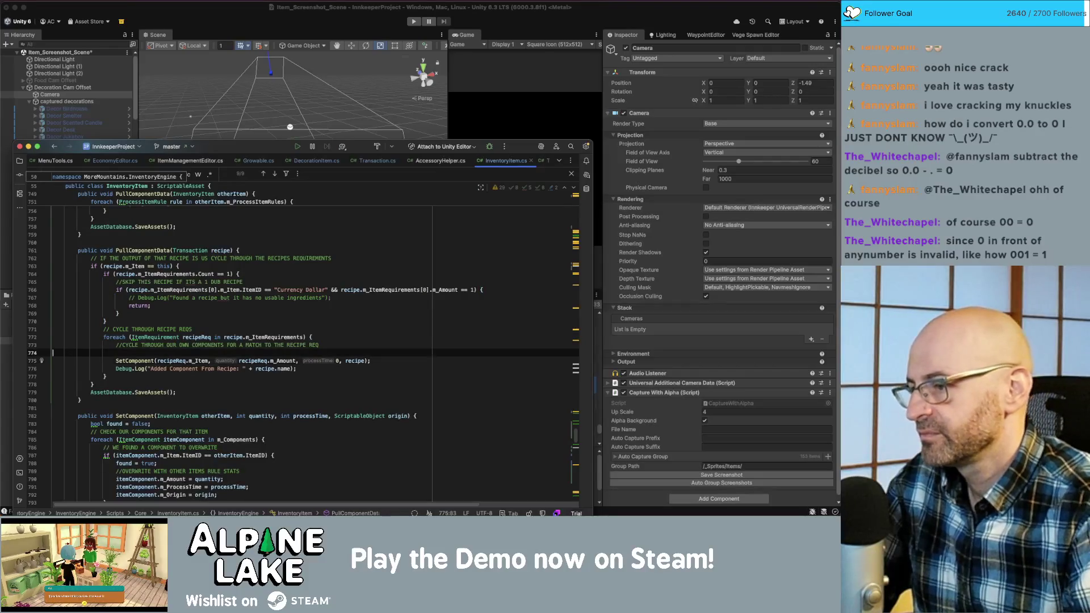
{"action": "key", "text": "super+slash"}
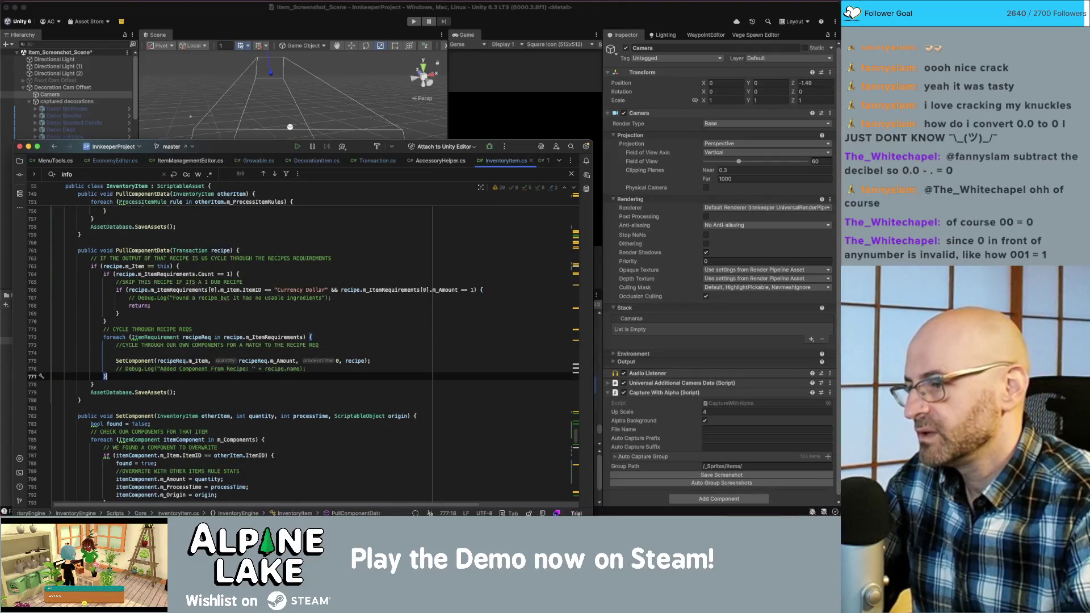
- Replace the AssetDatabase.SaveAssets call on line 779 with EditorUtility.SetDirty(this)
{"action": "scroll", "coordinate": [273, 323], "scroll_direction": "down", "scroll_amount": 2}
{"action": "left_click", "coordinate": [250, 346]}
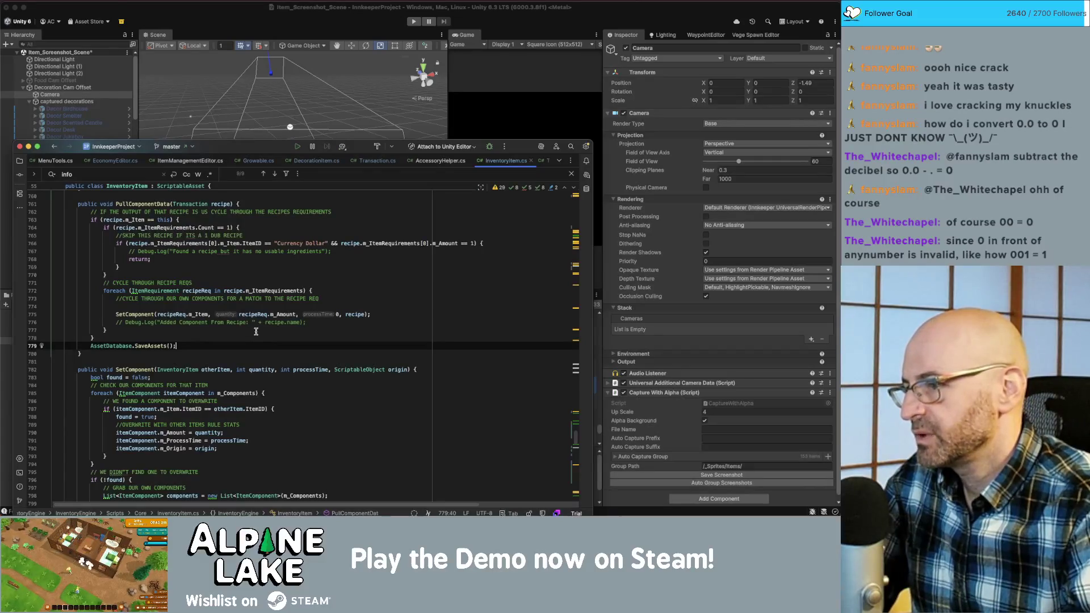
{"action": "scroll", "coordinate": [254, 333], "scroll_direction": "up", "scroll_amount": 3}
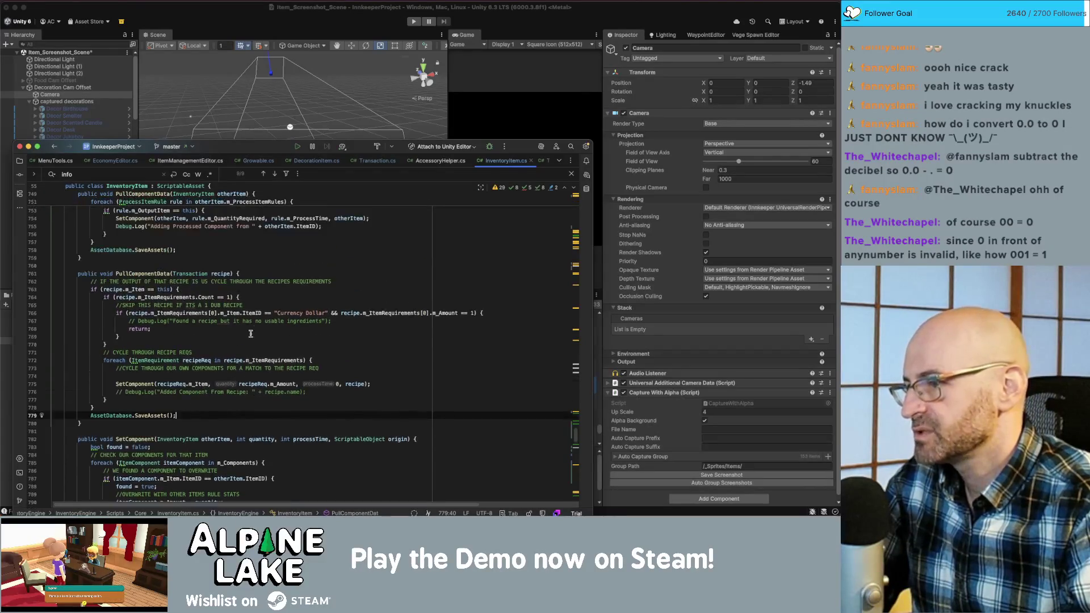
{"action": "double_click", "coordinate": [111, 416]}
{"action": "type", "text": "Edito"}
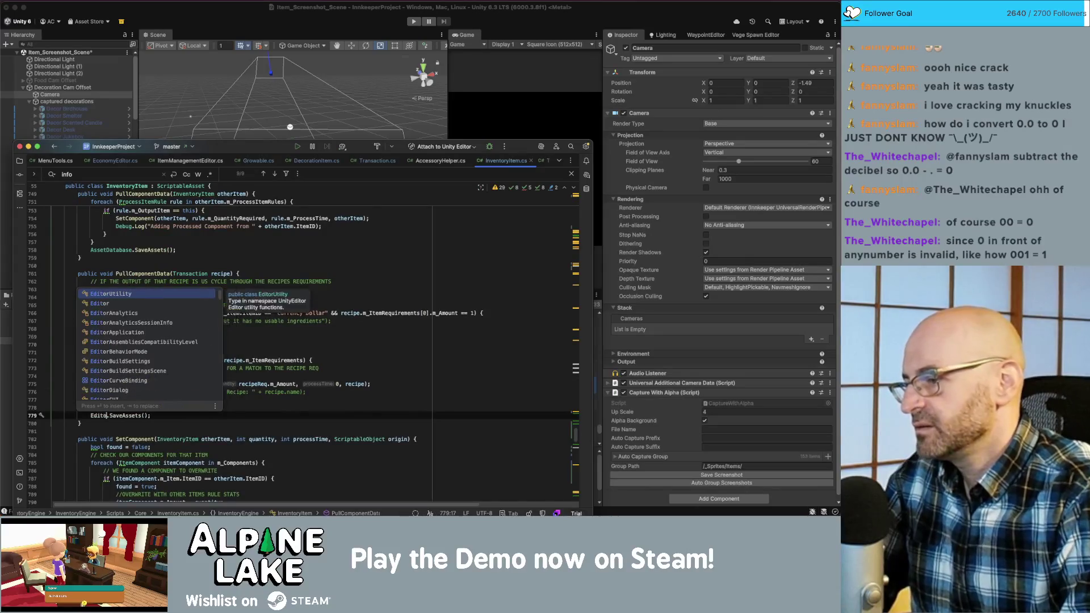
{"action": "type", "text": "rUtili"}
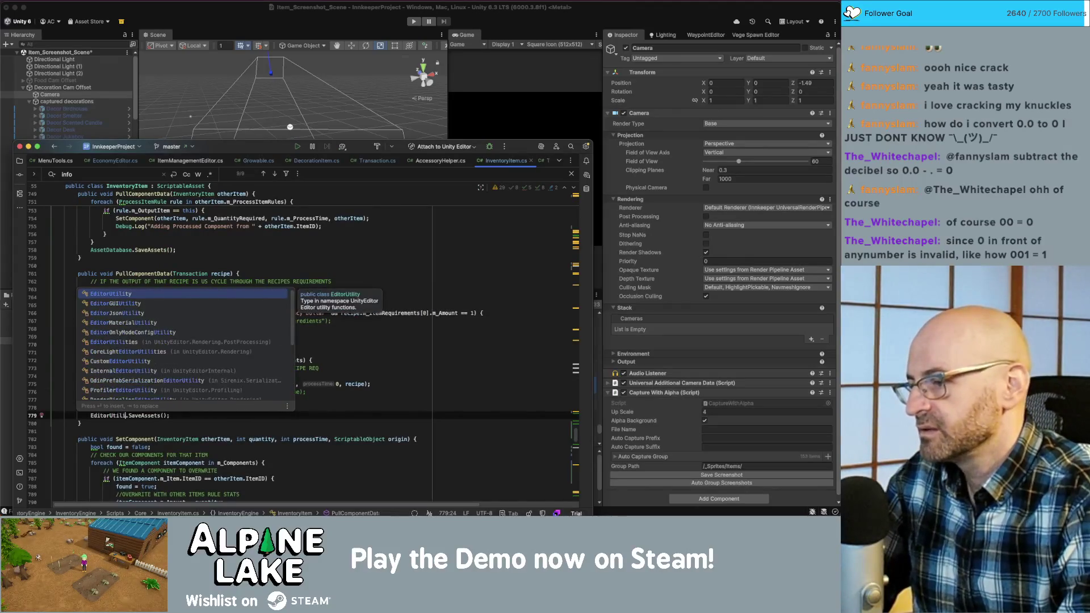
{"action": "key", "text": "Return"}
{"action": "type", "text": ".SetD"}
{"action": "key", "text": "Return"}
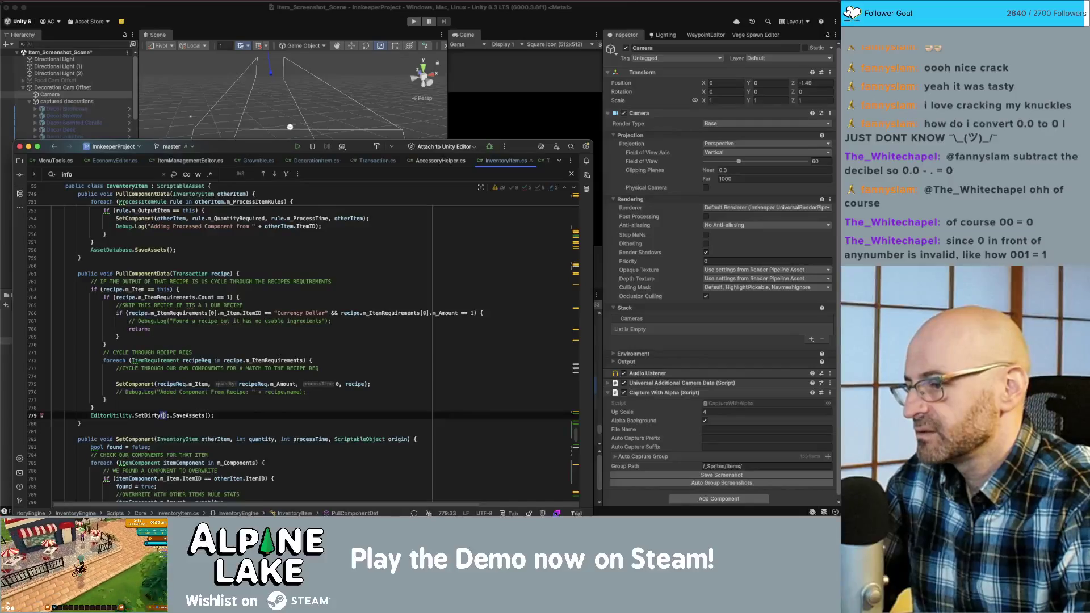
{"action": "type", "text": "this"}
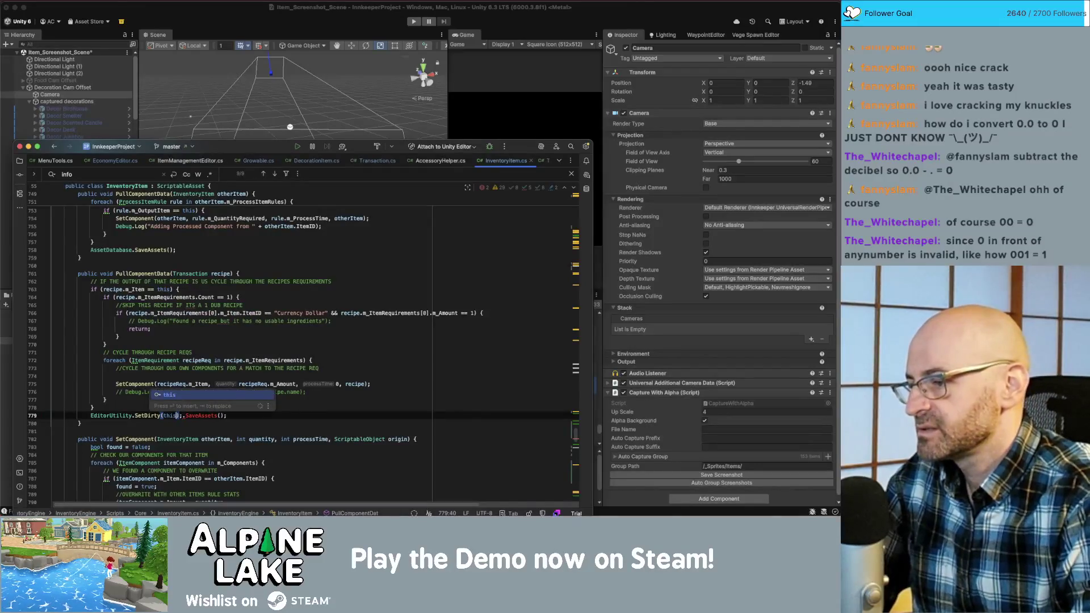
{"action": "key", "text": "Return"}
{"action": "key", "text": "End"}
{"action": "key", "text": "BackSpace"}
{"action": "key", "text": "BackSpace"}
{"action": "key", "text": "BackSpace"}
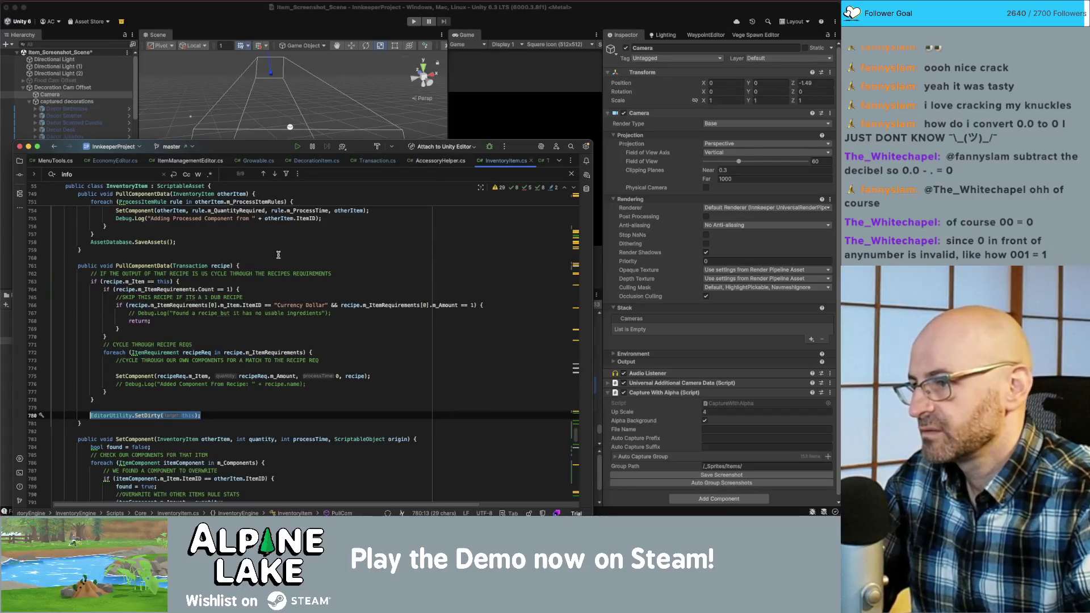
- Replace the SaveAssets calls on lines 758 and 805 with the SetDirty(this) call
{"action": "left_click", "coordinate": [285, 240]}
{"action": "key", "text": "shift+Home"}
{"action": "type", "text": "EditorUtility.SetDirty(this);"}
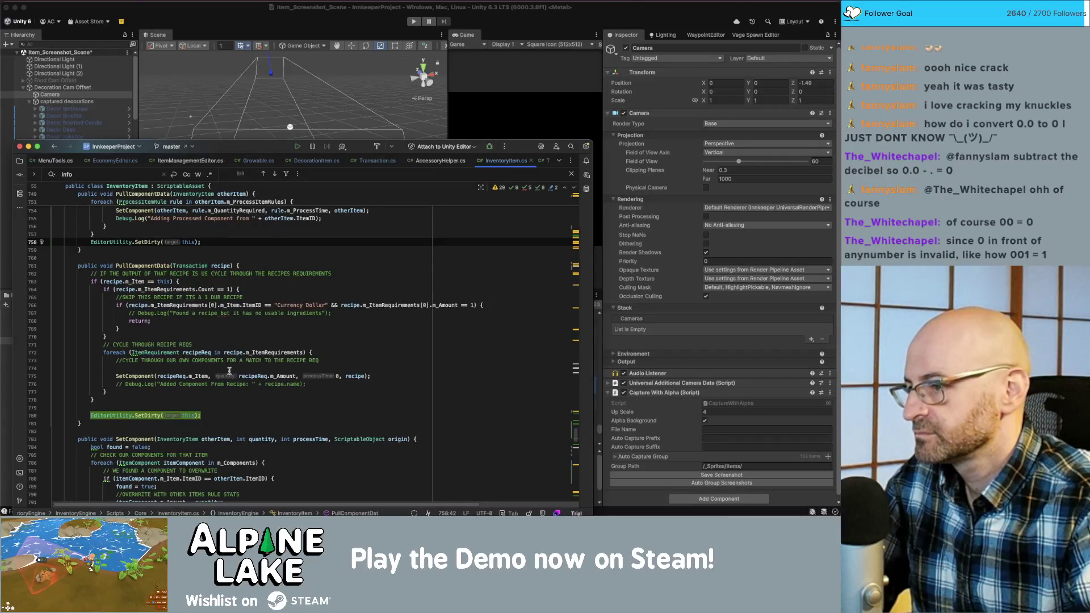
{"action": "scroll", "coordinate": [229, 372], "scroll_direction": "down", "scroll_amount": 5}
{"action": "scroll", "coordinate": [226, 373], "scroll_direction": "down", "scroll_amount": 4}
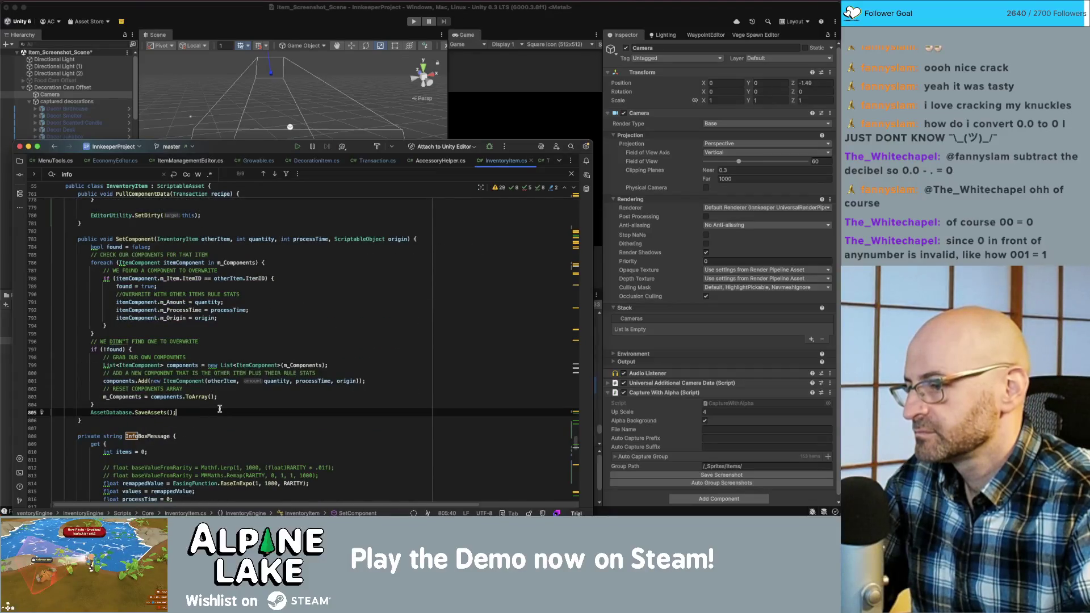
{"action": "left_click", "coordinate": [219, 411]}
{"action": "key", "text": "shift+Home"}
{"action": "type", "text": "EditorUtility.SetDirty(this);"}
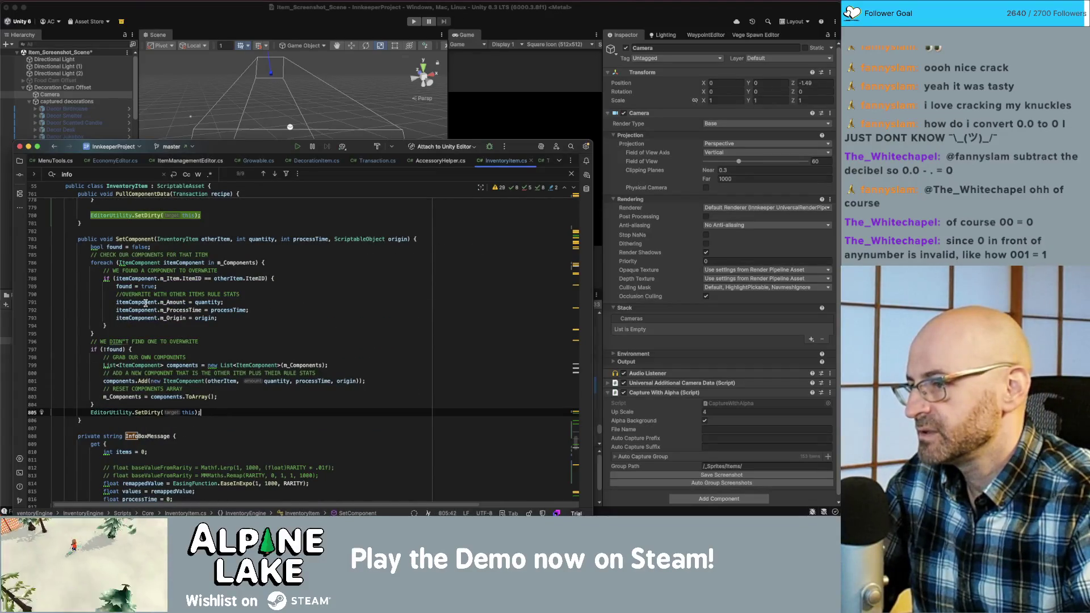
- Inspect itemComponent usages and remove an accidentally duplicated SetDirty line at line 805
{"action": "double_click", "coordinate": [146, 303]}
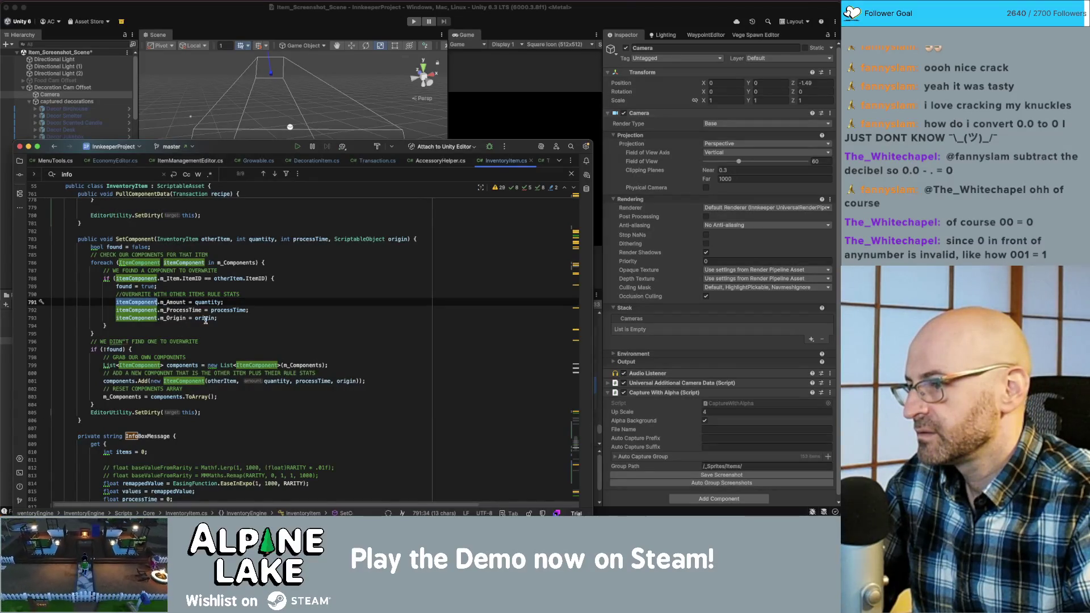
{"action": "left_click", "coordinate": [165, 413]}
{"action": "key", "text": "ctrl+d"}
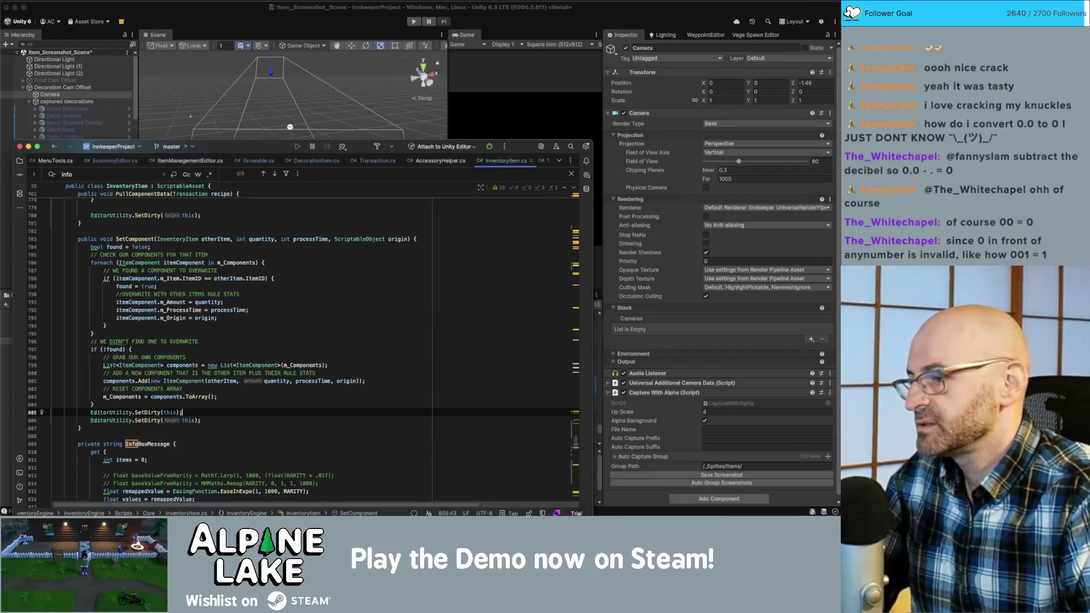
{"action": "left_click", "coordinate": [198, 413]}
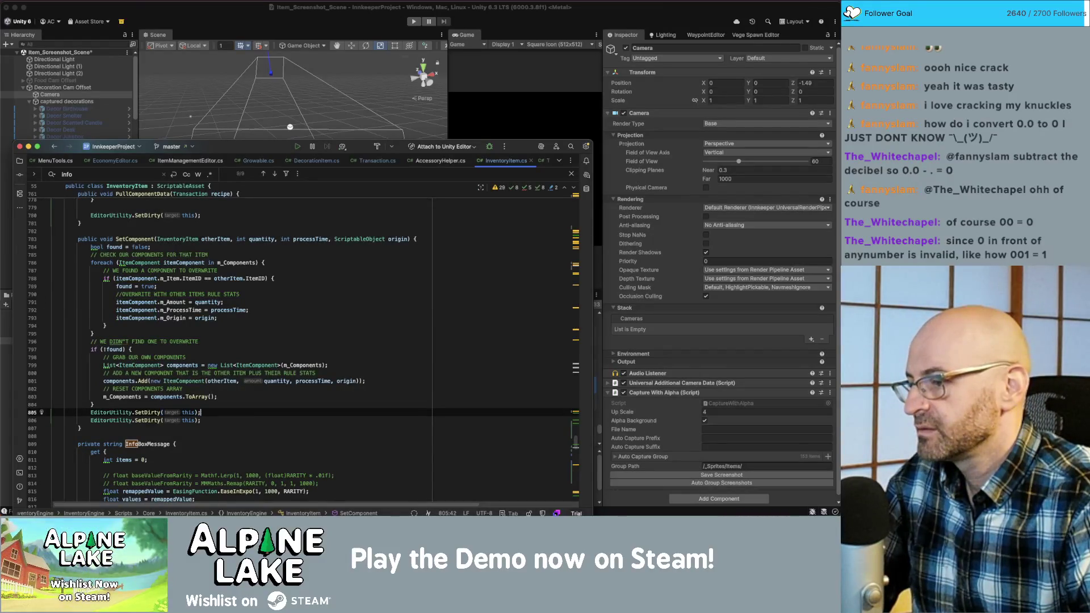
{"action": "key", "text": "shift+Home"}
{"action": "key", "text": "BackSpace"}
- Try adding SetDirty(itemComponent.m_Item) in the overwrite branch, then delete it again
{"action": "key", "text": "Up"}
{"action": "key", "text": "Up"}
{"action": "key", "text": "Up"}
{"action": "key", "text": "Up"}
{"action": "key", "text": "Up"}
{"action": "key", "text": "Up"}
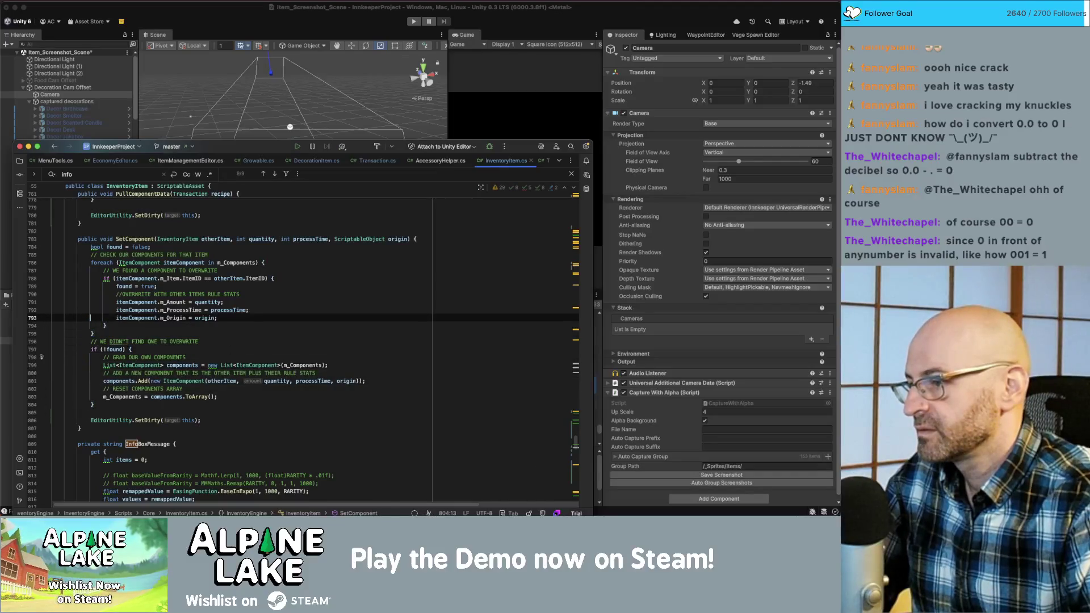
{"action": "key", "text": "End"}
{"action": "key", "text": "Return"}
{"action": "type", "text": "EditorUtility.SetDirty(this);"}
{"action": "key", "text": "BackSpace"}
{"action": "key", "text": "BackSpace"}
{"action": "key", "text": "BackSpace"}
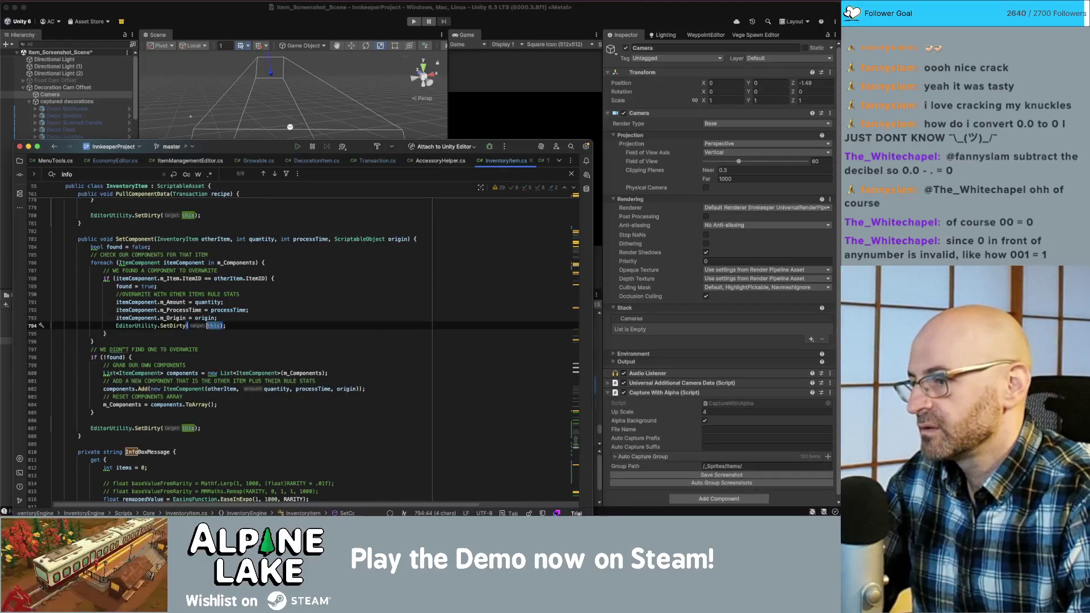
{"action": "type", "text": "ItemCom"}
{"action": "key", "text": "BackSpace"}
{"action": "key", "text": "BackSpace"}
{"action": "key", "text": "BackSpace"}
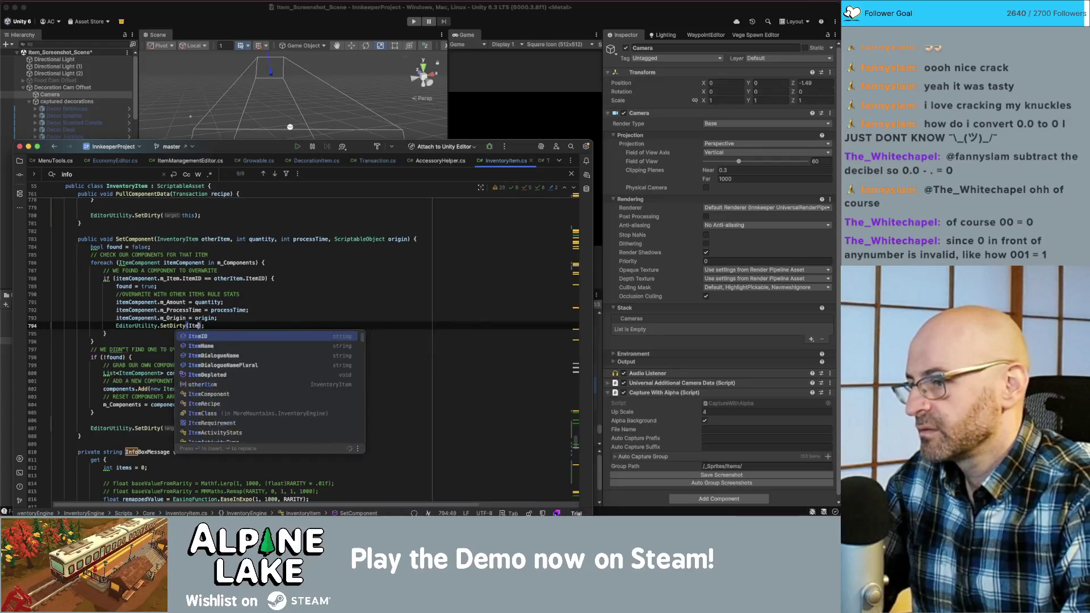
{"action": "type", "text": "itemComp"}
{"action": "key", "text": "Escape"}
{"action": "type", "text": "onent"}
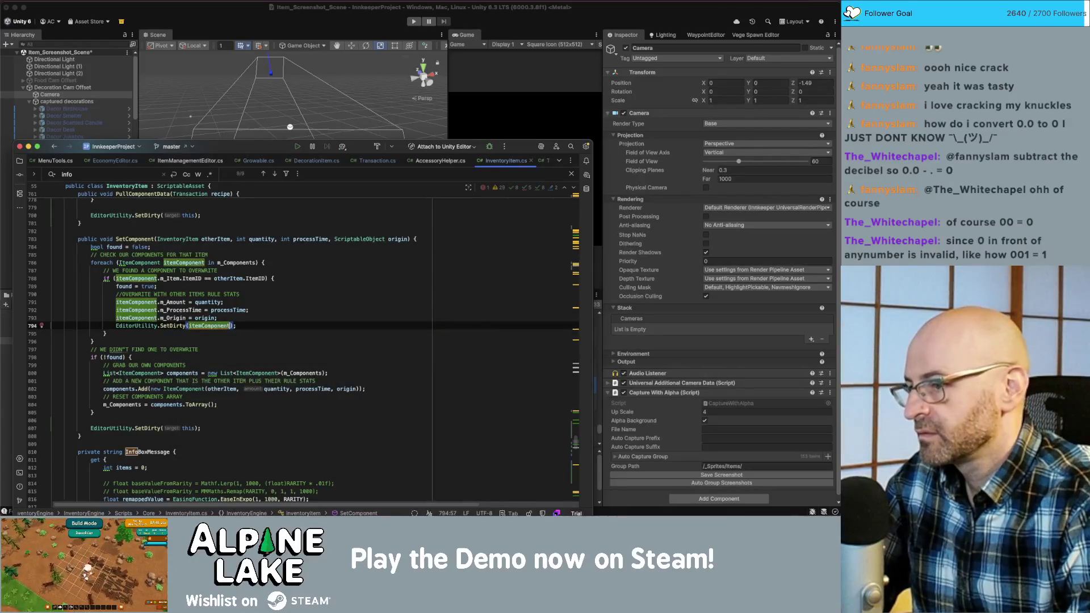
{"action": "type", "text": "."}
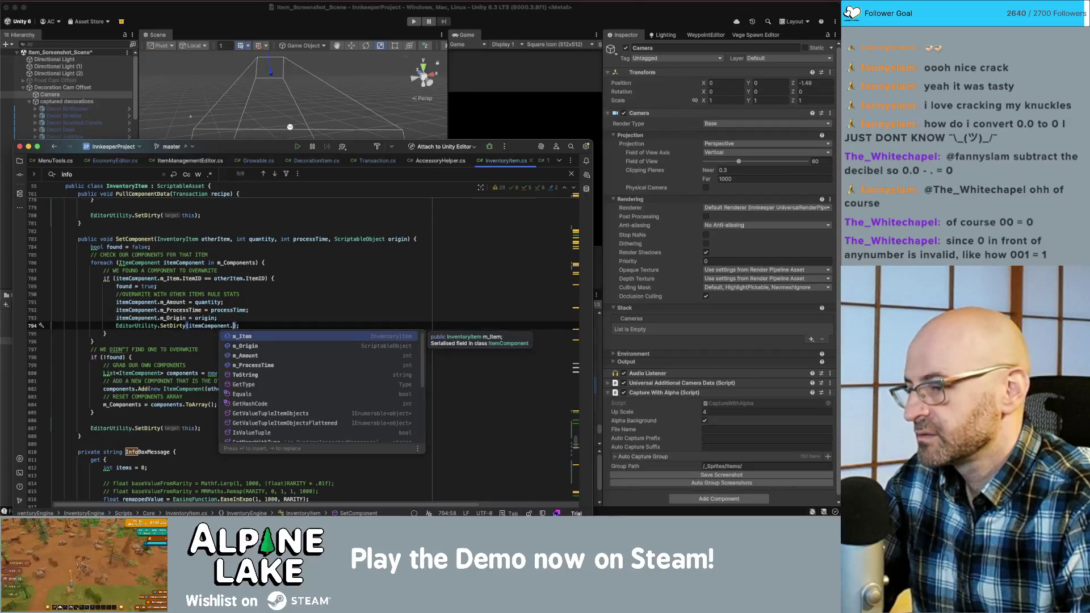
{"action": "key", "text": "Return"}
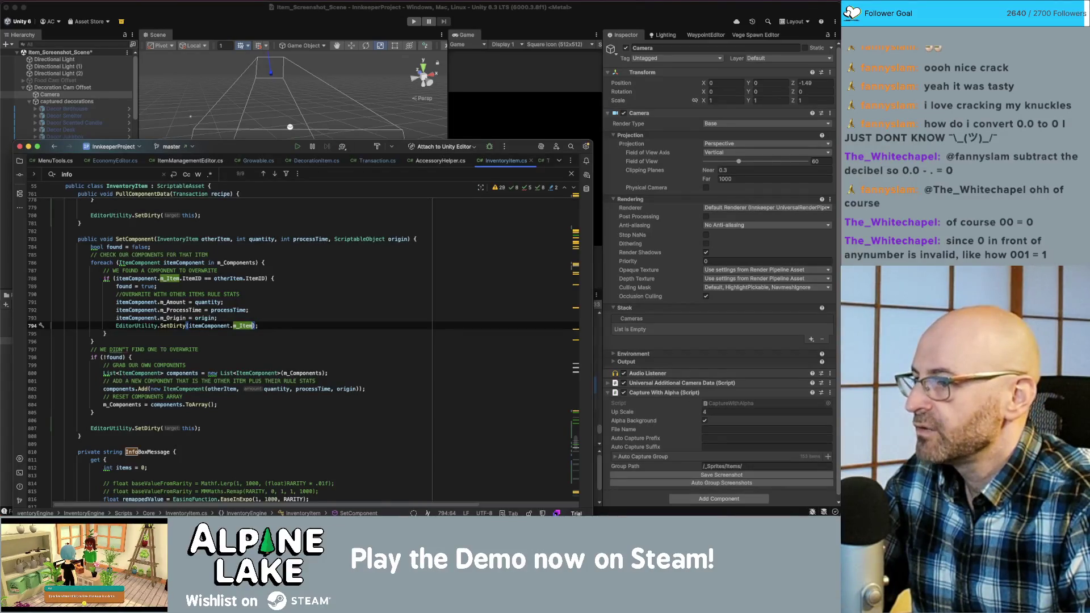
{"action": "key", "text": "shift+Home"}
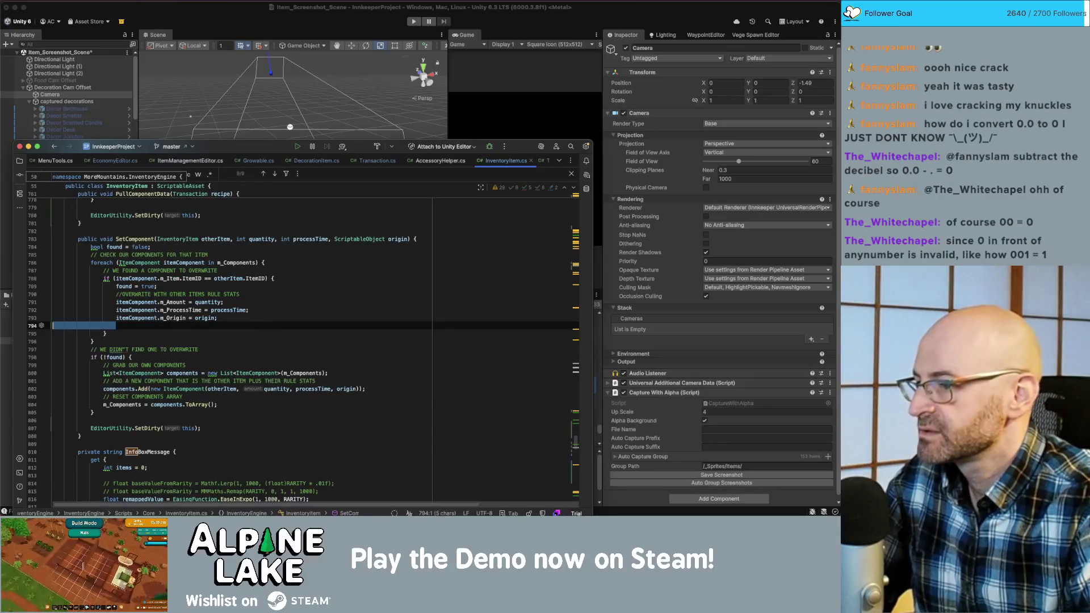
{"action": "key", "text": "BackSpace"}
{"action": "key", "text": "BackSpace"}
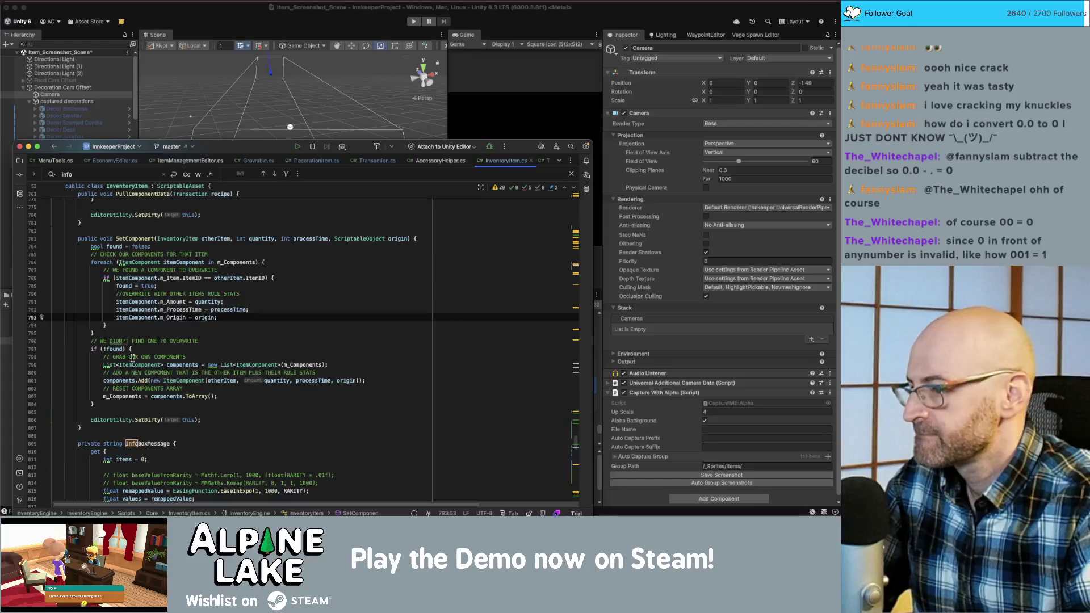
- Highlight uses of the components list and check the SetDirty call ending SetComponent
{"action": "double_click", "coordinate": [131, 381]}
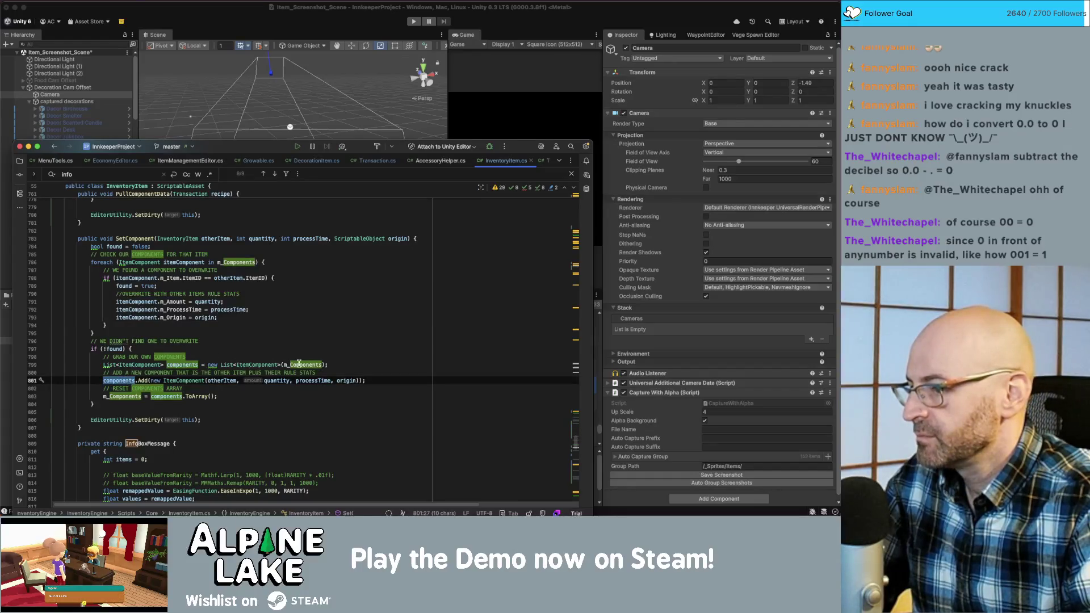
{"action": "left_click", "coordinate": [158, 420]}
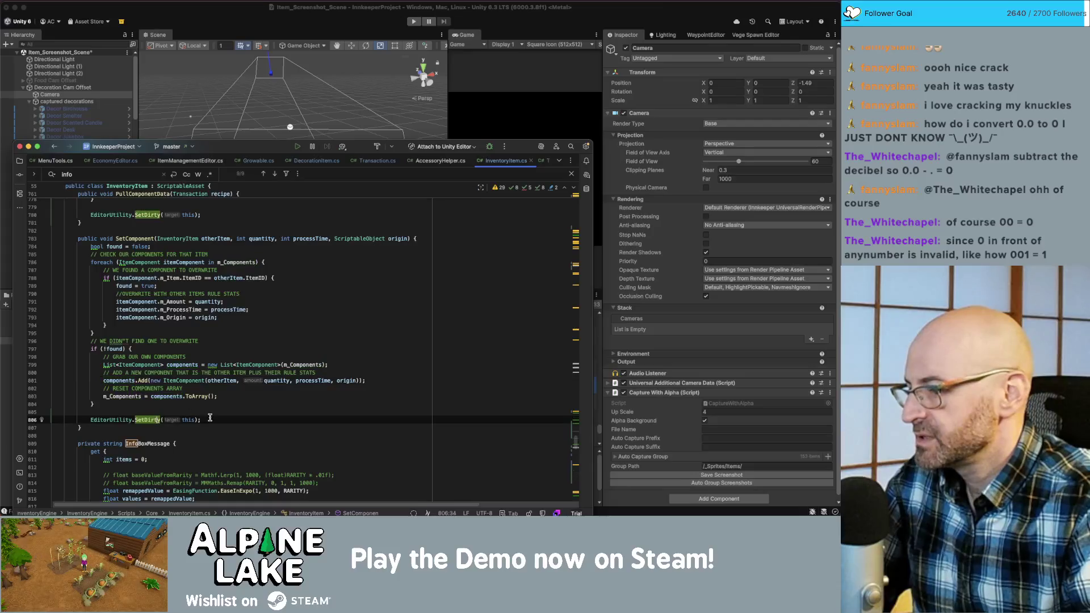
{"action": "left_click", "coordinate": [210, 420]}
{"action": "scroll", "coordinate": [221, 414], "scroll_direction": "up", "scroll_amount": 15}
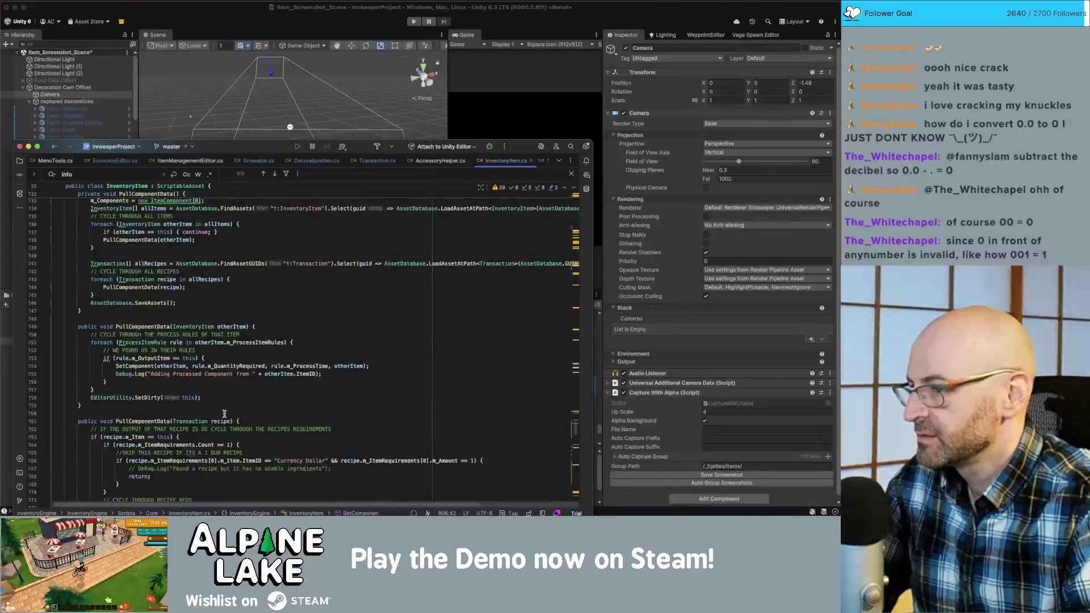
- Add SetDirty(this) after PullComponentData's recipe loop and follow it with AssetDatabase.SaveAssets()
{"action": "scroll", "coordinate": [216, 397], "scroll_direction": "up", "scroll_amount": 1}
{"action": "left_click", "coordinate": [213, 405]}
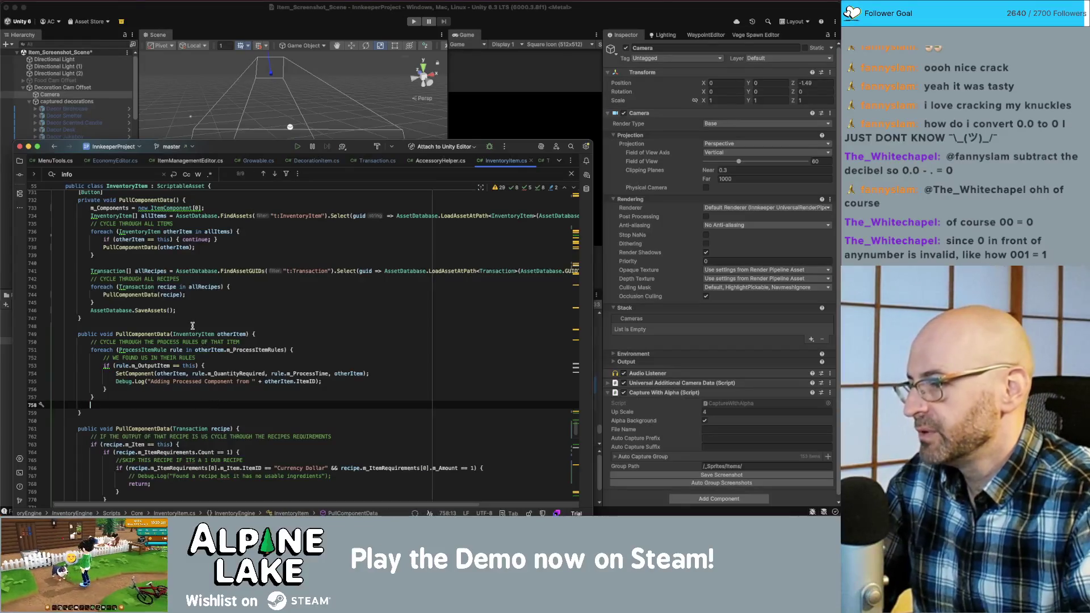
{"action": "left_click", "coordinate": [179, 304]}
{"action": "key", "text": "Return"}
{"action": "type", "text": "EditorUtility.SetDirty(this);"}
{"action": "key", "text": "Down"}
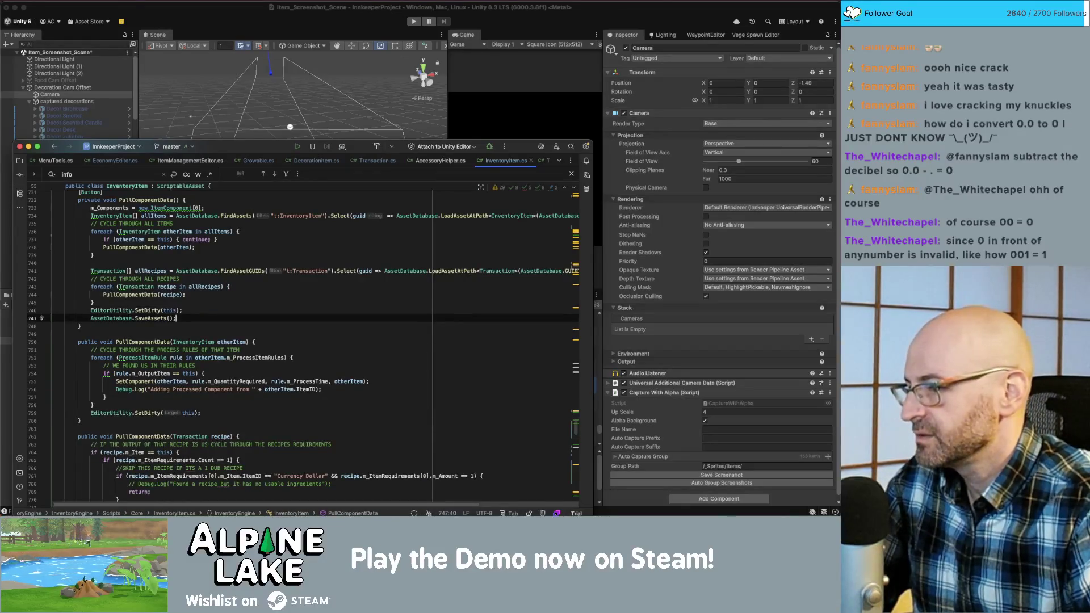
{"action": "key", "text": "shift+Home"}
{"action": "key", "text": "ctrl+c"}
{"action": "left_click", "coordinate": [228, 413]}
{"action": "key", "text": "Return"}
{"action": "key", "text": "ctrl+v"}
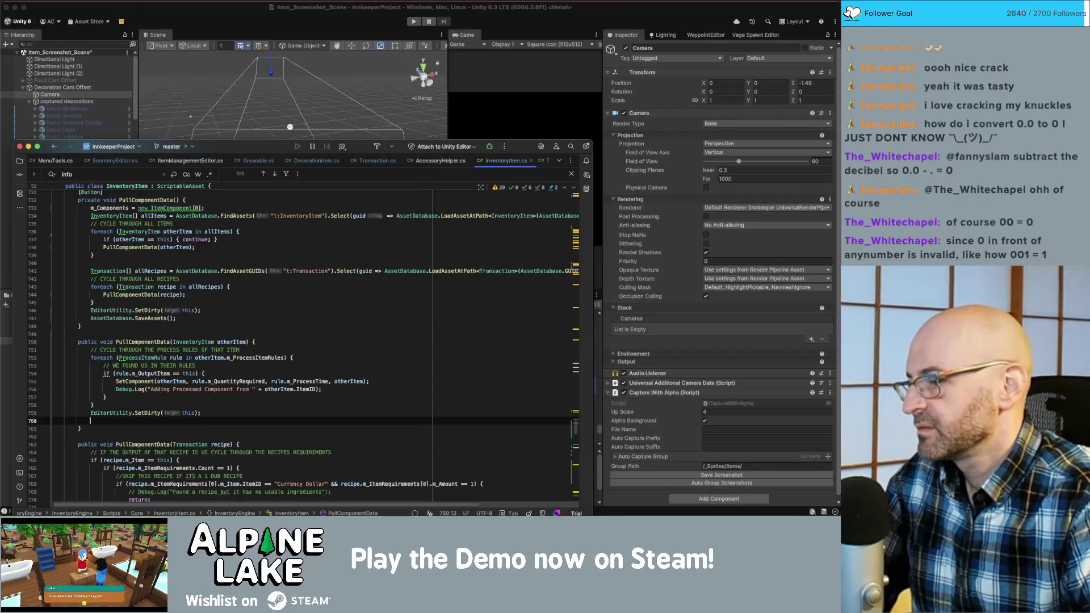
- Paste AssetDatabase.SaveAssets() after the SetDirty calls in the recipe version and SetComponent
{"action": "scroll", "coordinate": [228, 416], "scroll_direction": "down", "scroll_amount": 5}
{"action": "left_click", "coordinate": [202, 467]}
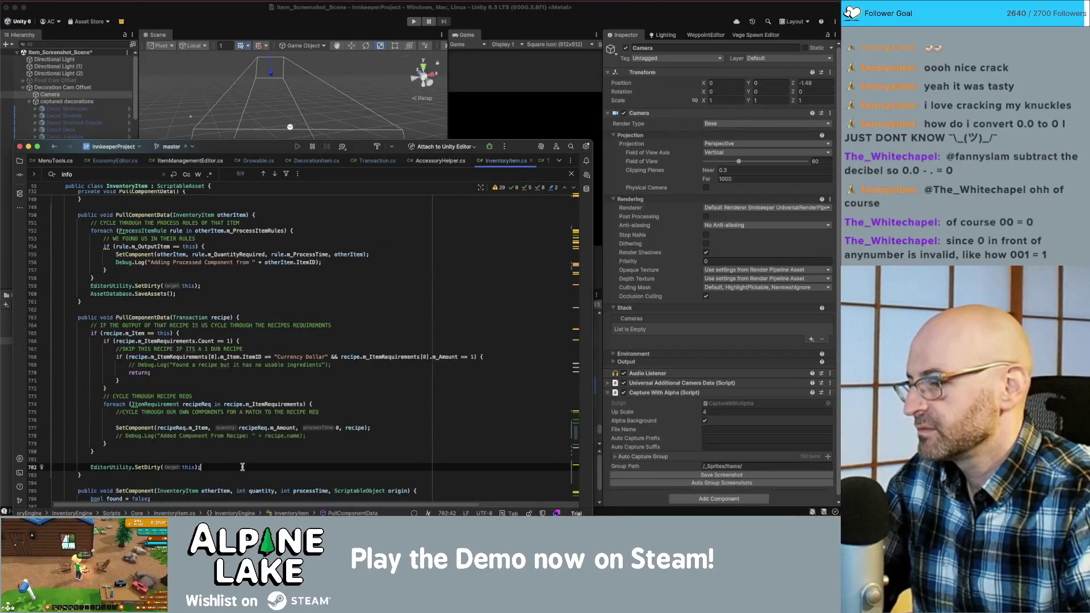
{"action": "key", "text": "Return"}
{"action": "key", "text": "ctrl+v"}
{"action": "scroll", "coordinate": [265, 453], "scroll_direction": "down", "scroll_amount": 3}
{"action": "scroll", "coordinate": [265, 453], "scroll_direction": "down", "scroll_amount": 7}
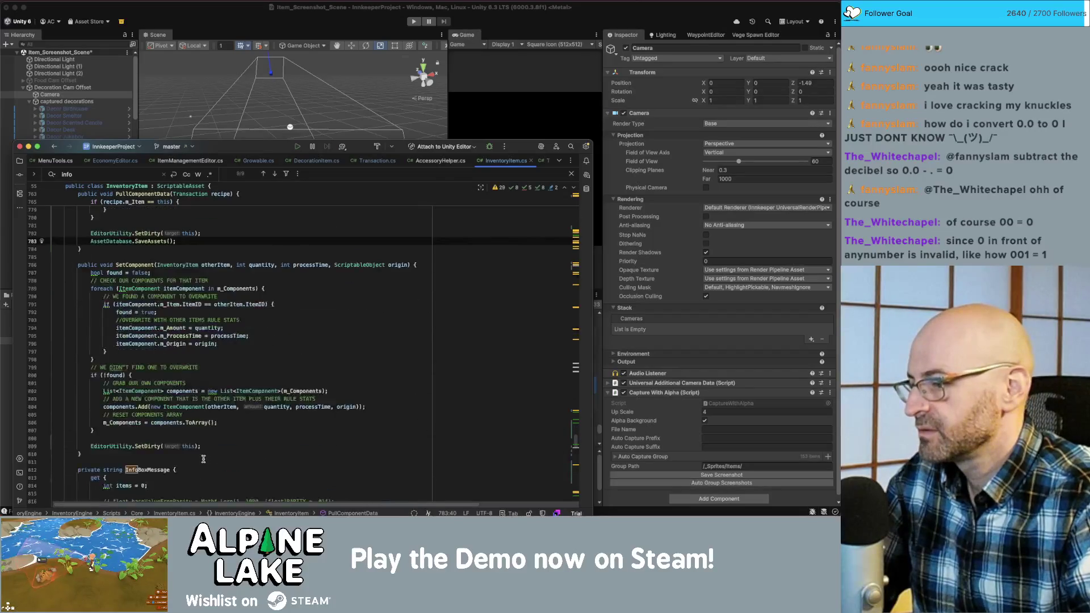
{"action": "left_click", "coordinate": [204, 446]}
{"action": "key", "text": "Return"}
{"action": "key", "text": "ctrl+v"}
- Review the edited methods and return to the Unity editor
{"action": "scroll", "coordinate": [225, 443], "scroll_direction": "down", "scroll_amount": 10}
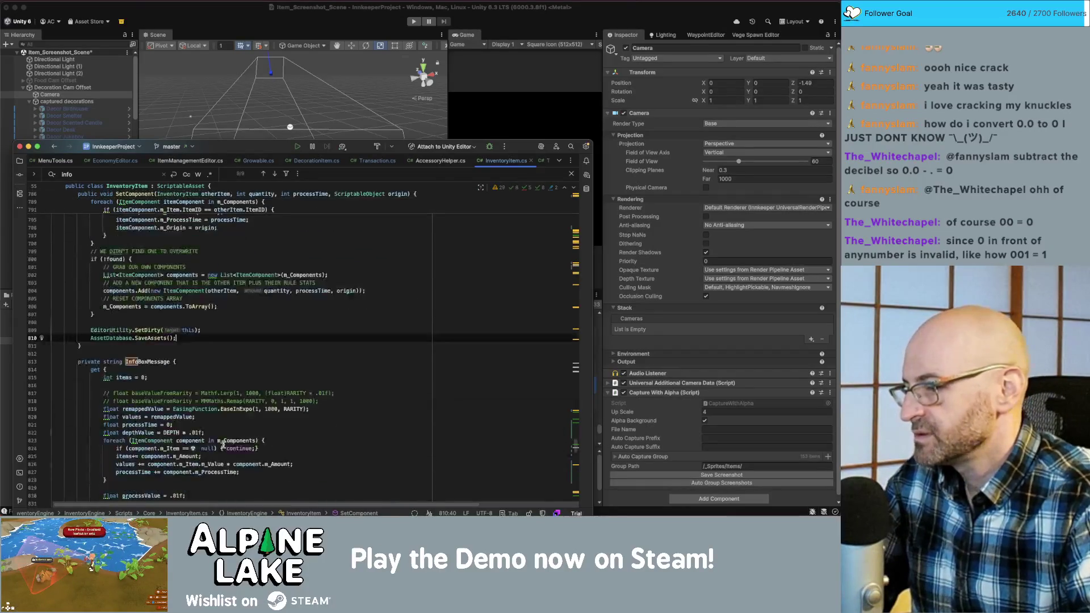
{"action": "scroll", "coordinate": [224, 442], "scroll_direction": "up", "scroll_amount": 20}
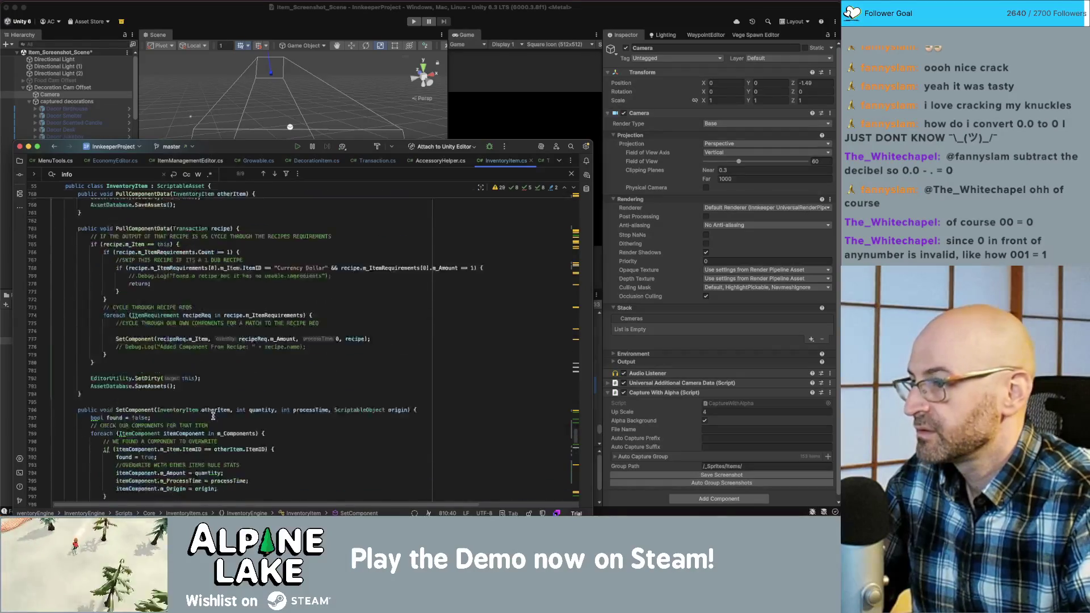
{"action": "scroll", "coordinate": [212, 416], "scroll_direction": "up", "scroll_amount": 8}
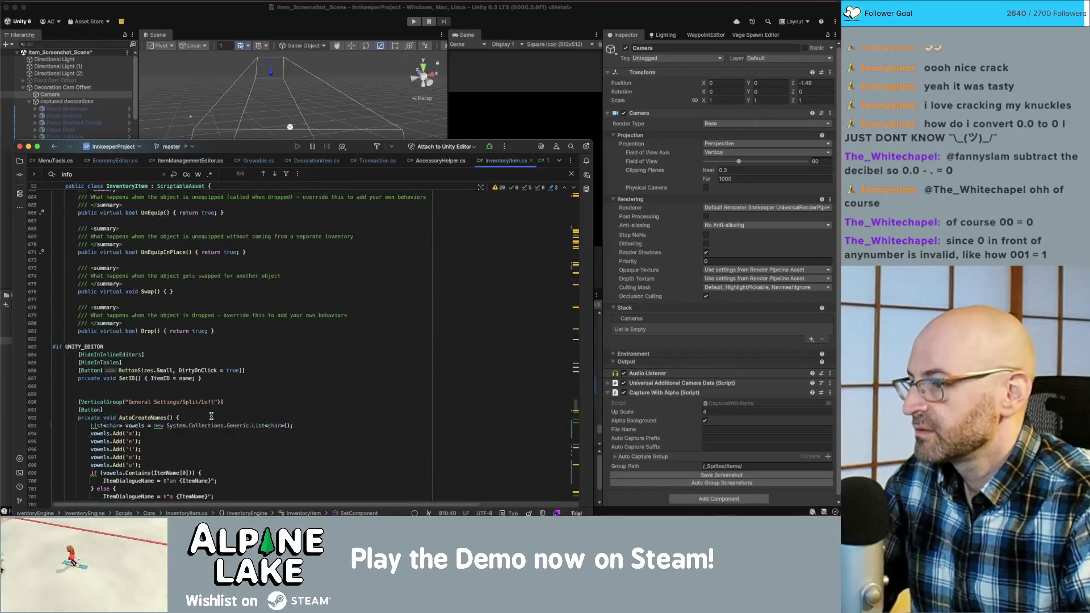
{"action": "left_click", "coordinate": [244, 385]}
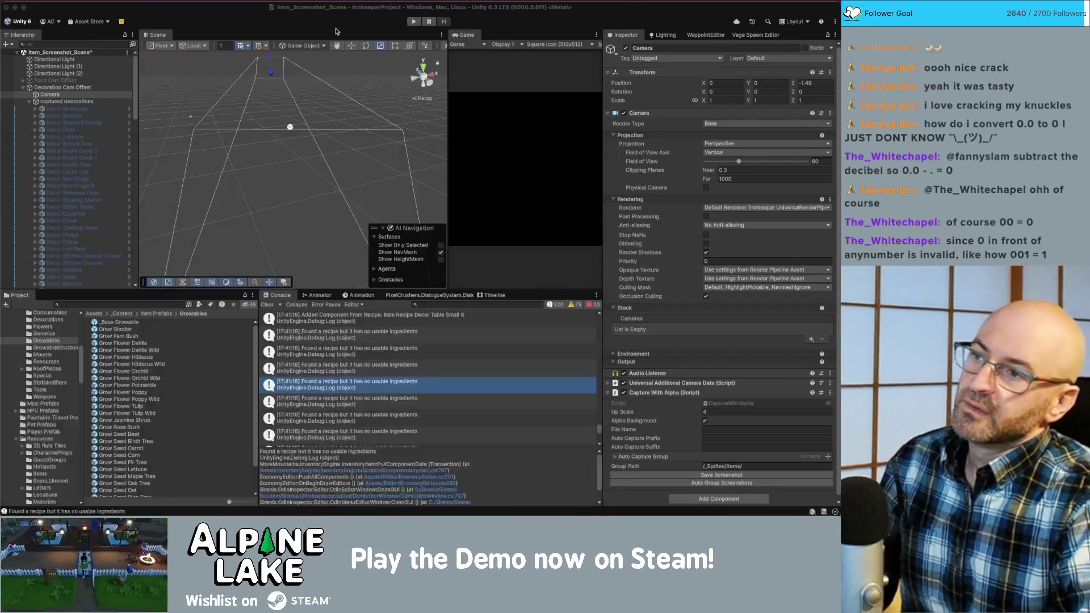
{"action": "left_click", "coordinate": [336, 31]}
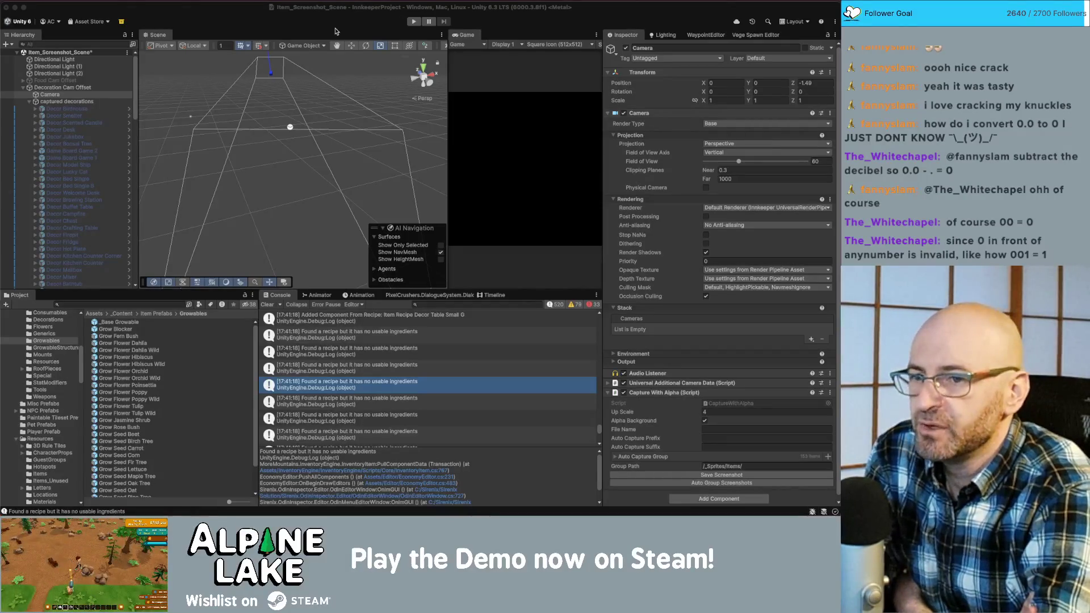
- Clear the Console's recompile messages and bring the Economy Editor window back to front
{"action": "left_click", "coordinate": [335, 31]}
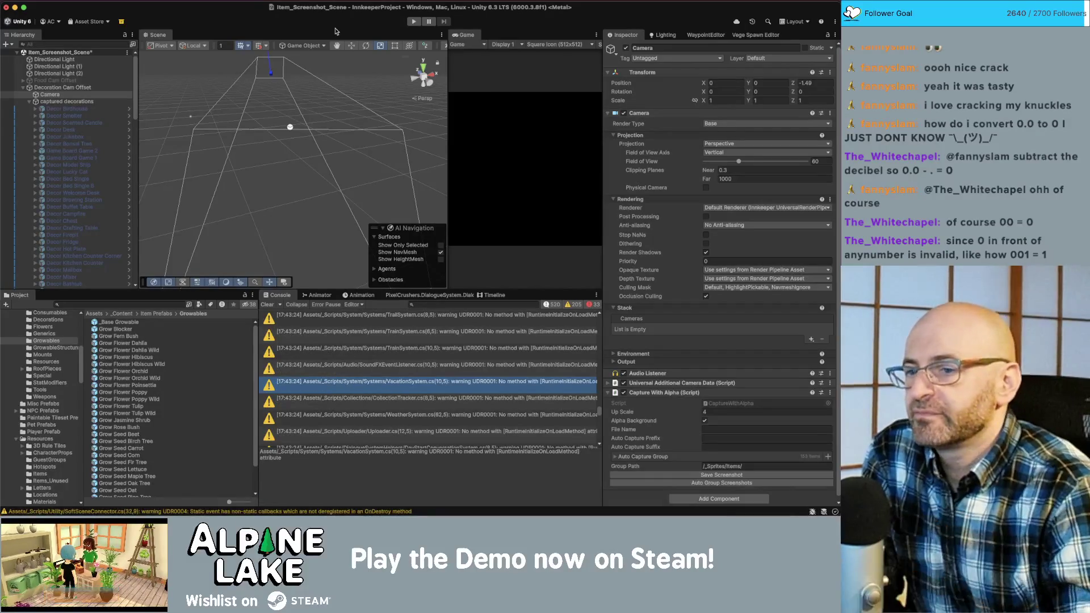
{"action": "scroll", "coordinate": [591, 443], "scroll_direction": "down", "scroll_amount": 10}
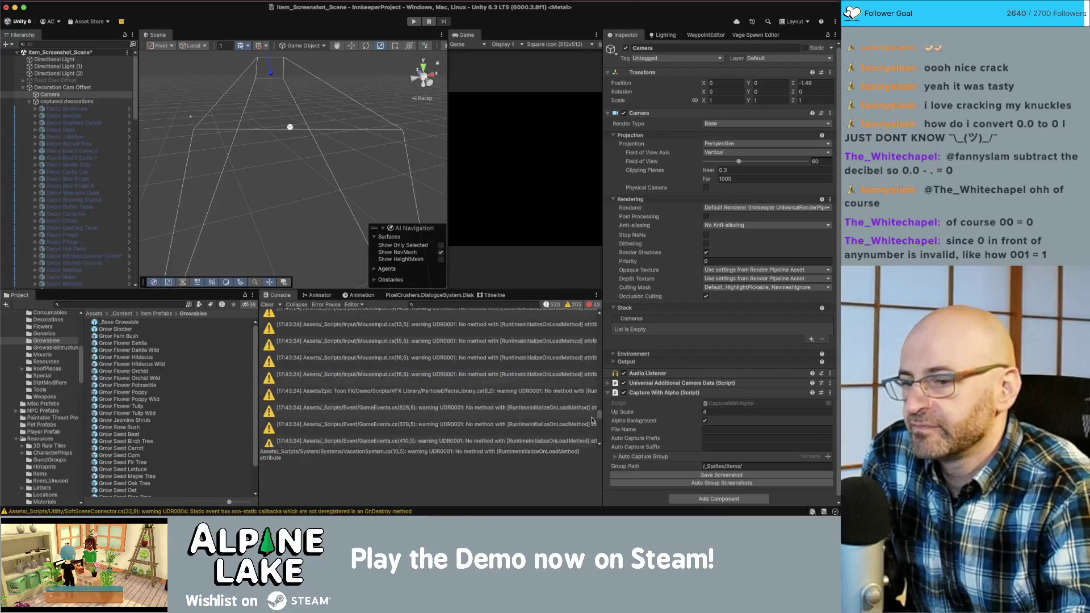
{"action": "left_click", "coordinate": [267, 305]}
{"action": "key", "text": "ctrl+Up"}
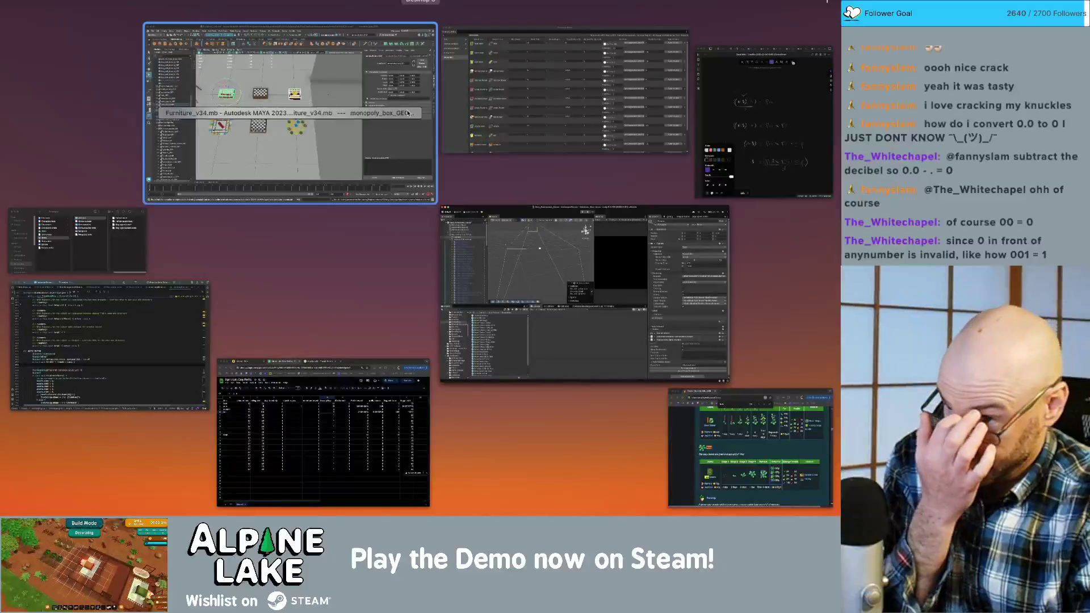
{"action": "left_click", "coordinate": [542, 130]}
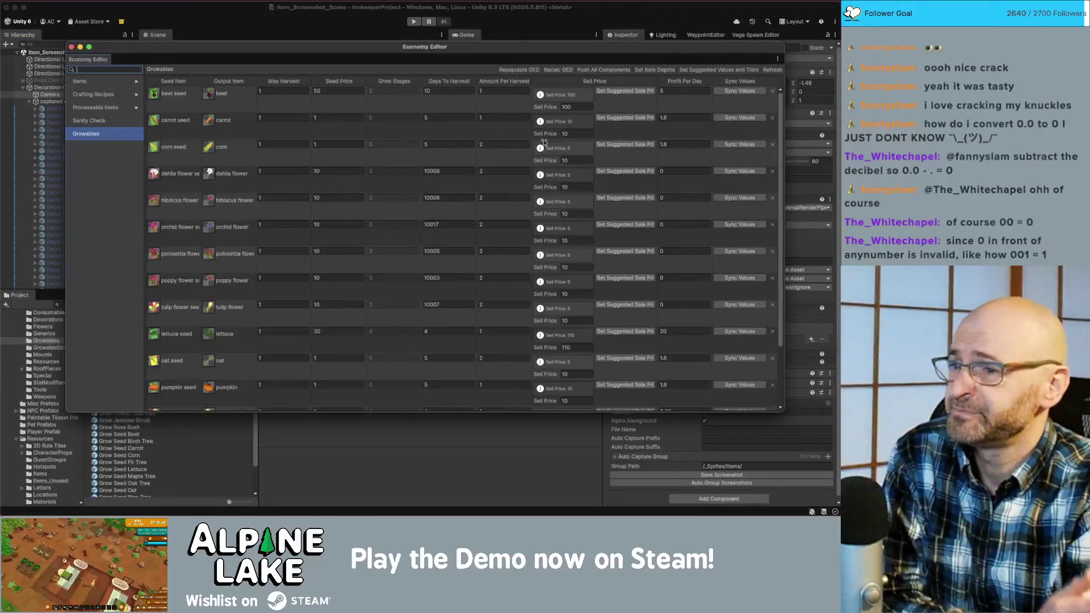
- Change lettuce's profit per day to 6.75, apply the suggested sale price of 57, and refresh
{"action": "scroll", "coordinate": [255, 177], "scroll_direction": "down", "scroll_amount": 3}
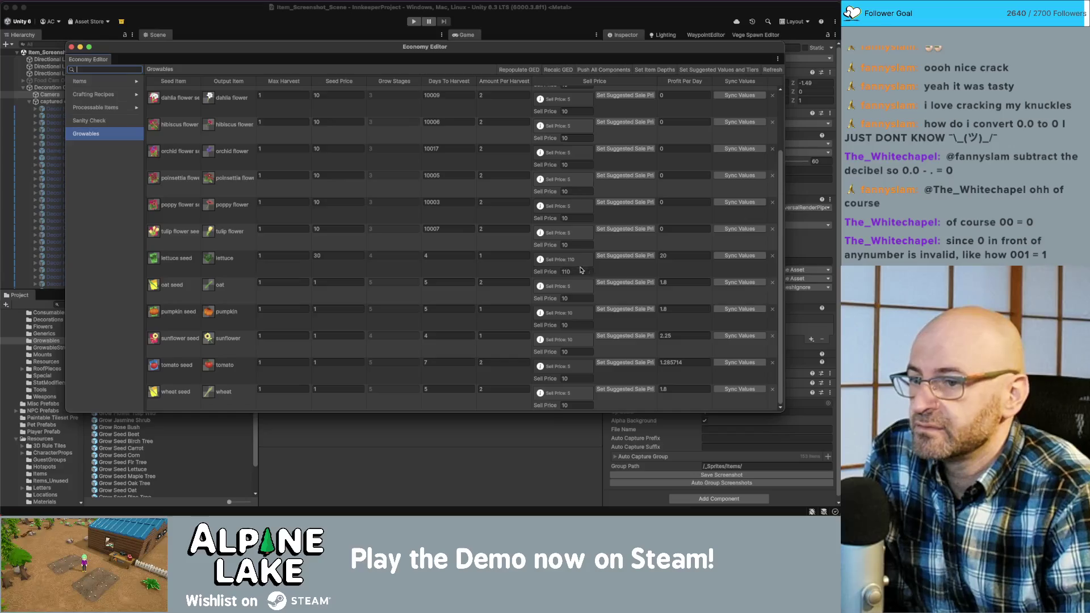
{"action": "scroll", "coordinate": [339, 221], "scroll_direction": "up", "scroll_amount": 3}
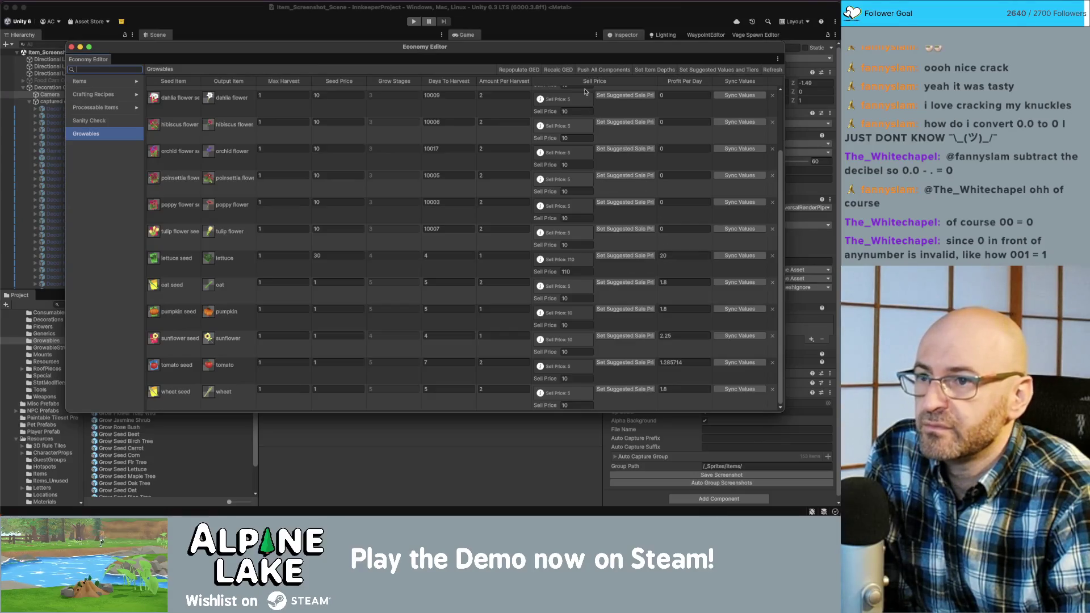
{"action": "left_click", "coordinate": [566, 70]}
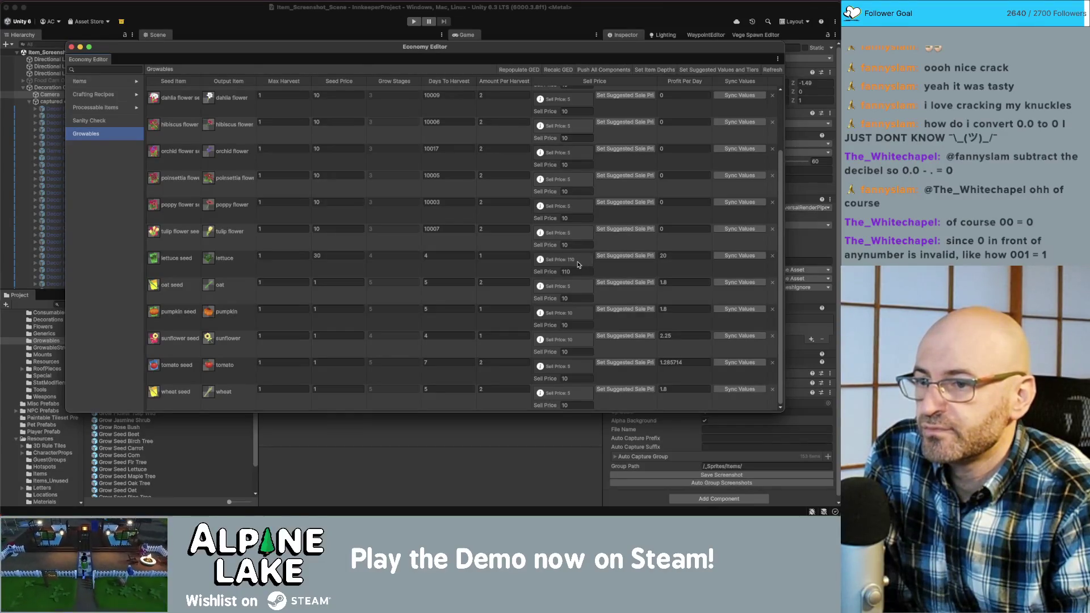
{"action": "left_click", "coordinate": [684, 256]}
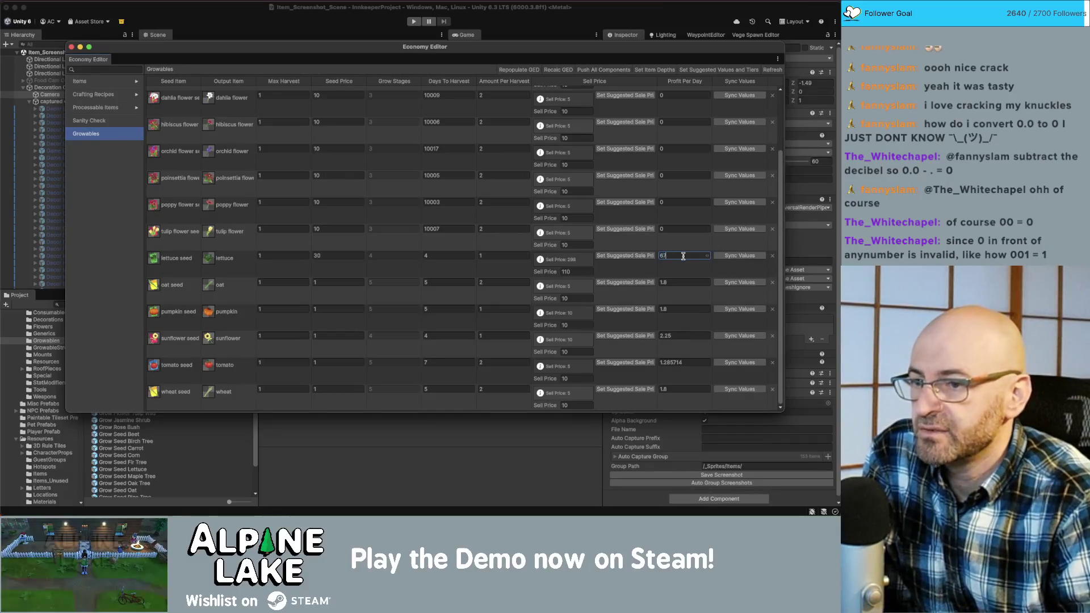
{"action": "key", "text": "BackSpace"}
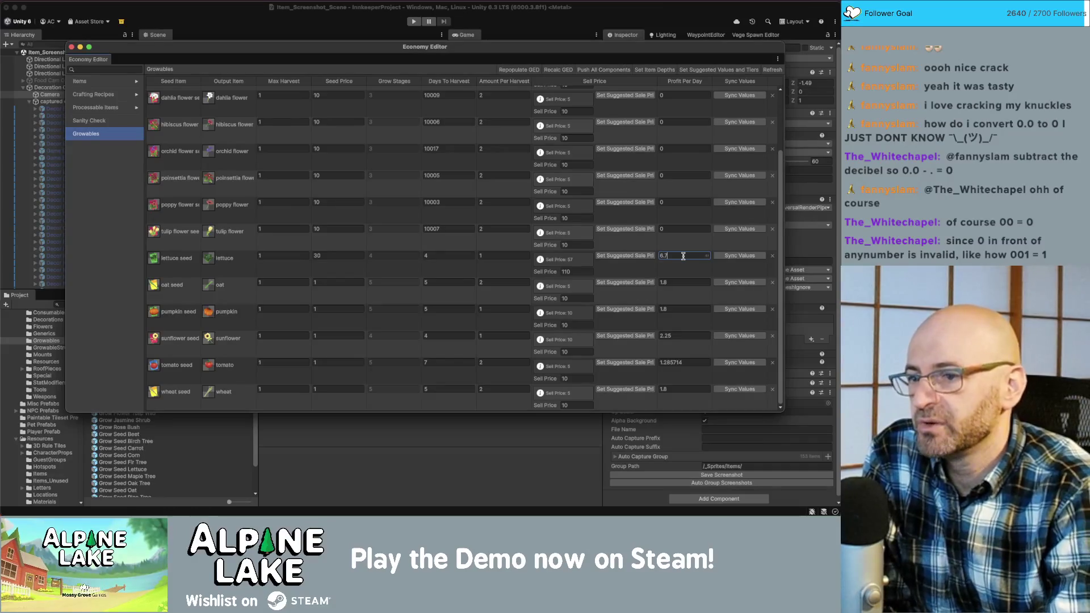
{"action": "left_click", "coordinate": [603, 258]}
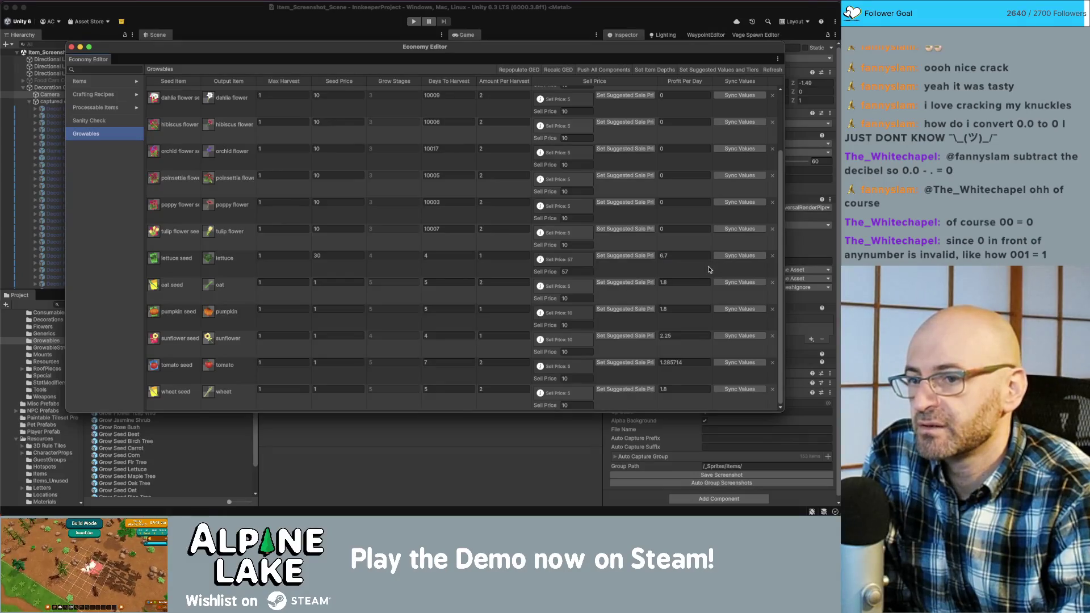
{"action": "left_click", "coordinate": [770, 72]}
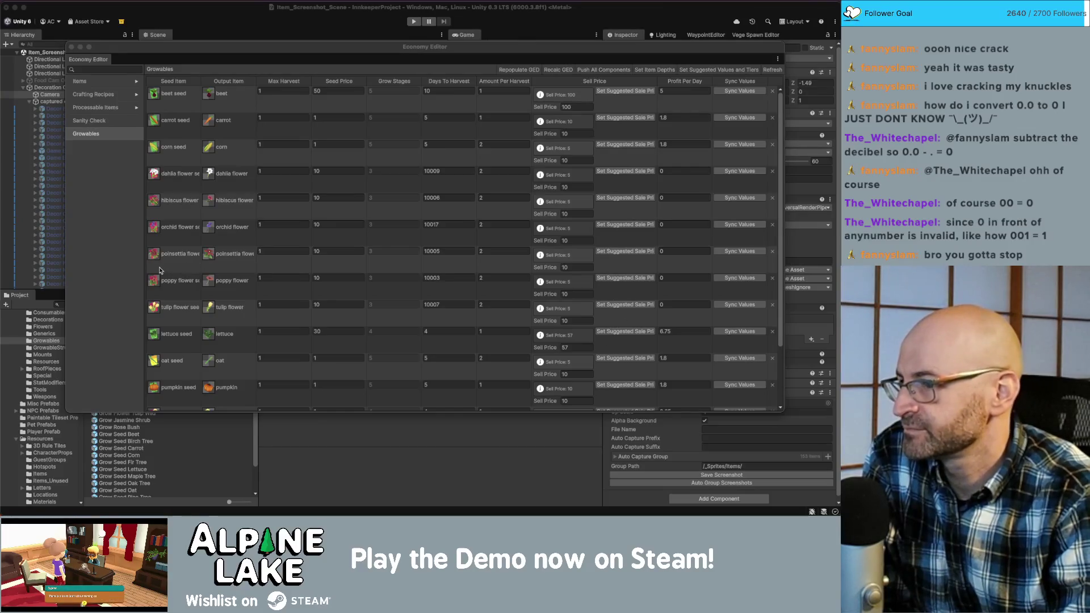
{"action": "left_click", "coordinate": [115, 143]}
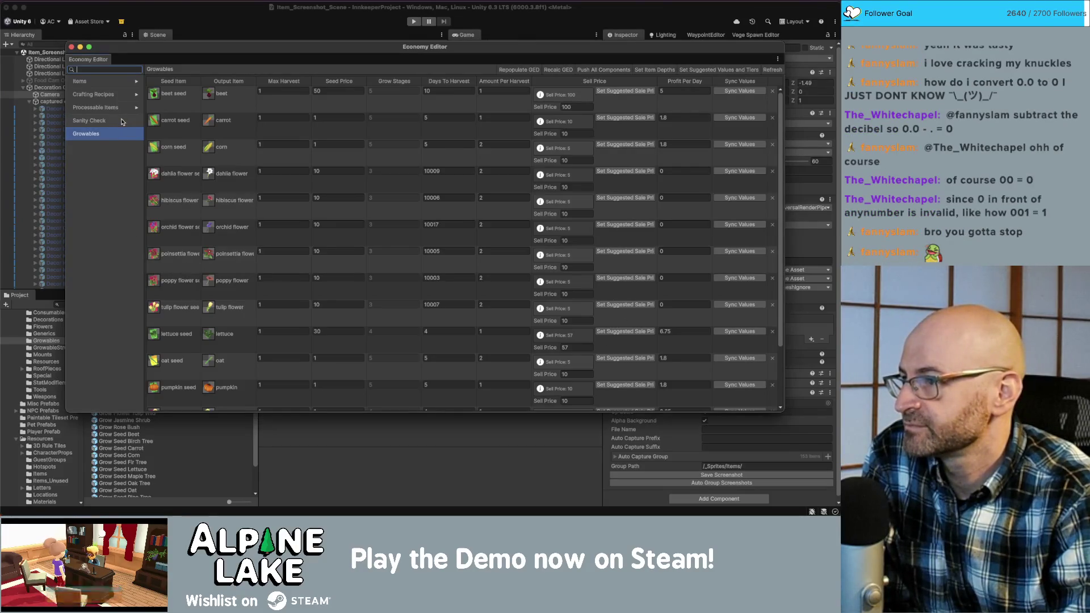
{"action": "left_click", "coordinate": [122, 121]}
{"action": "scroll", "coordinate": [210, 152], "scroll_direction": "down", "scroll_amount": 5}
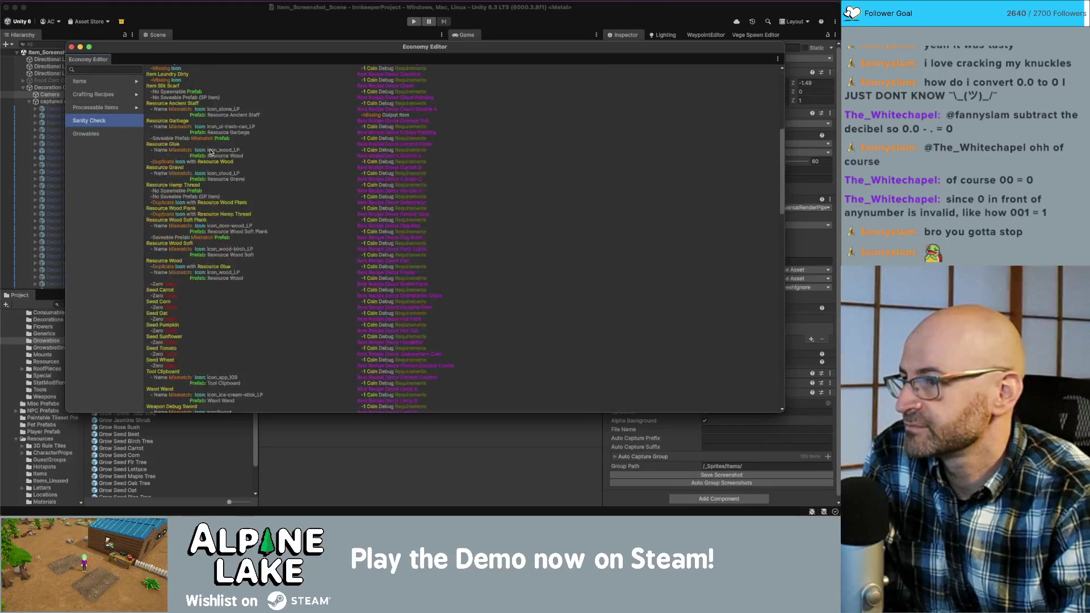
{"action": "scroll", "coordinate": [210, 152], "scroll_direction": "down", "scroll_amount": 3}
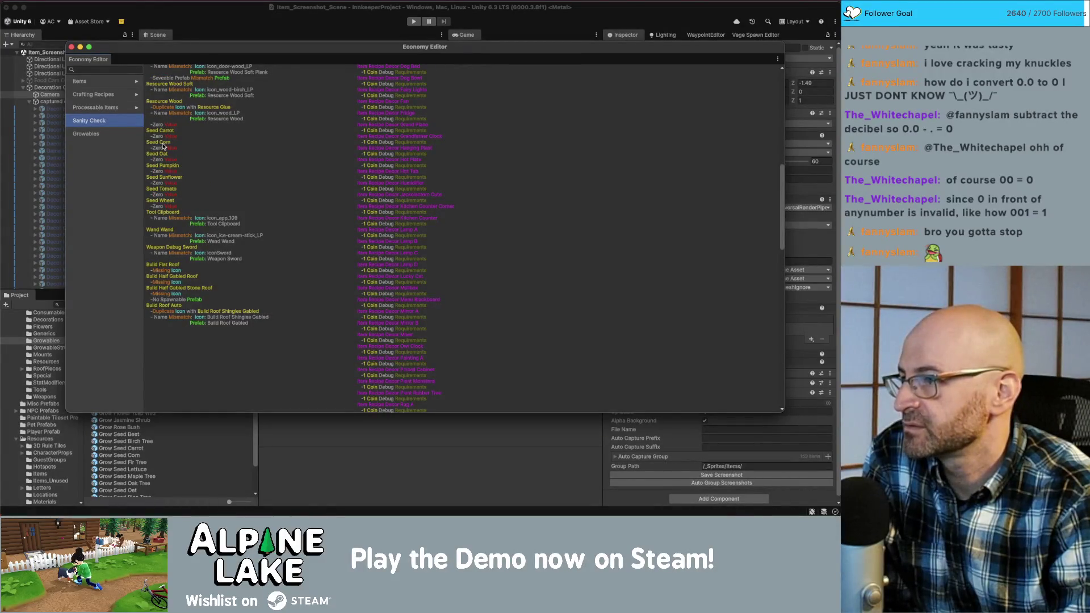
{"action": "left_click", "coordinate": [88, 134]}
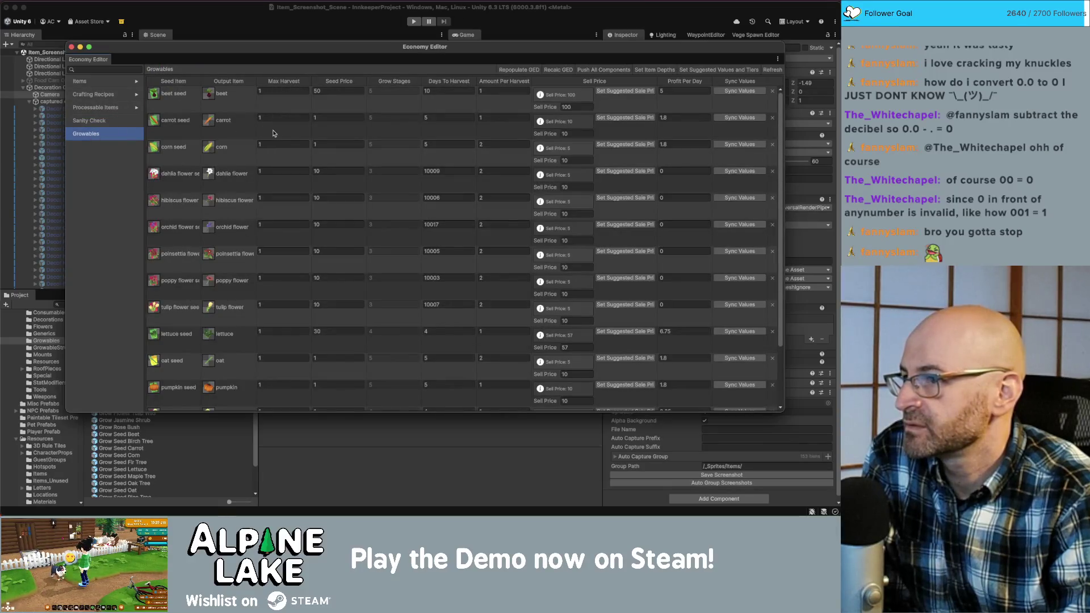
{"action": "left_click", "coordinate": [318, 118]}
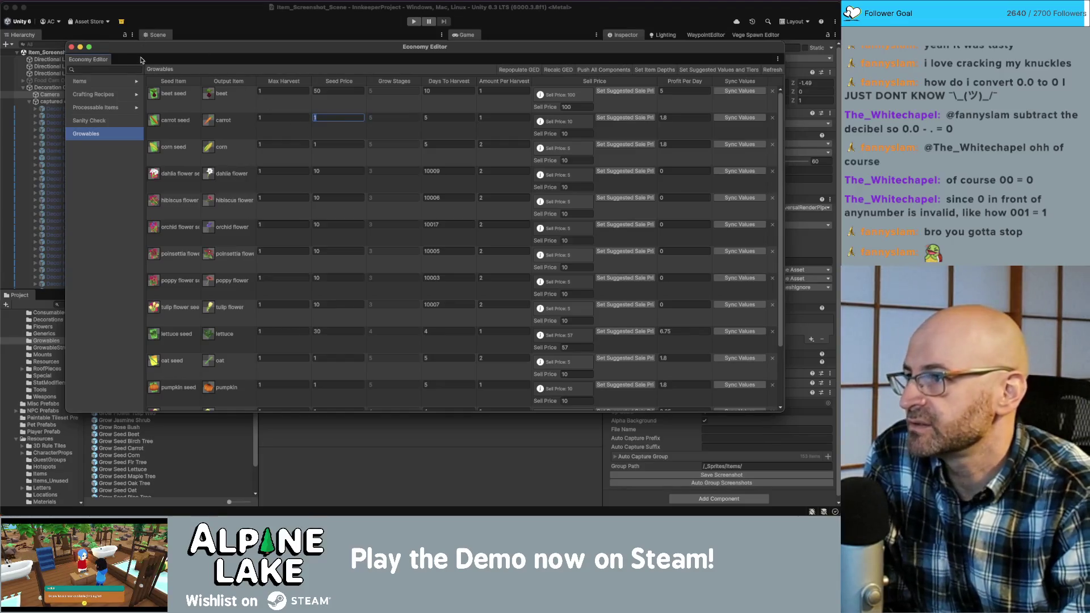
{"action": "mouse_move", "coordinate": [141, 53]}
{"action": "left_mouse_down"}
{"action": "mouse_move", "coordinate": [93, 59]}
{"action": "mouse_move", "coordinate": [151, 49]}
{"action": "left_mouse_up"}
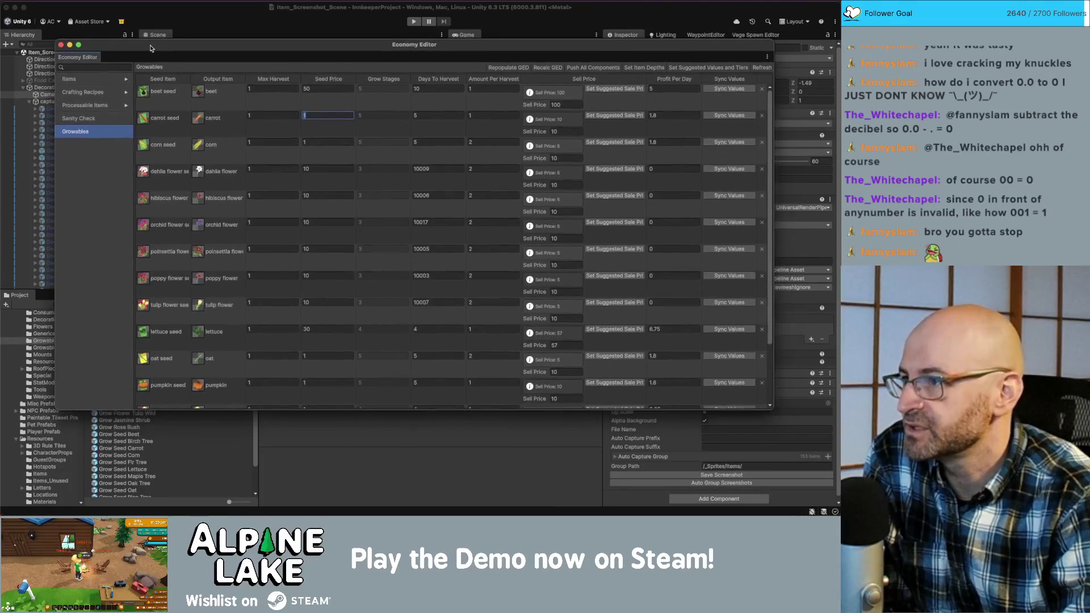
- Select the avocado consumable under Items and apply suggested values and tiers, setting its value to 1
{"action": "left_click", "coordinate": [126, 80]}
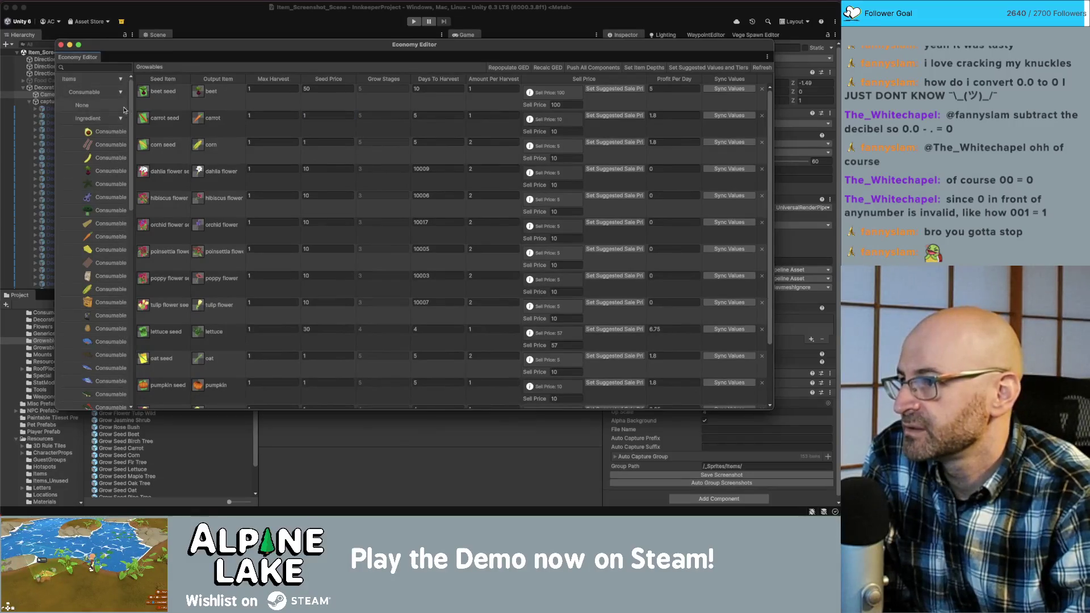
{"action": "left_click", "coordinate": [111, 133]}
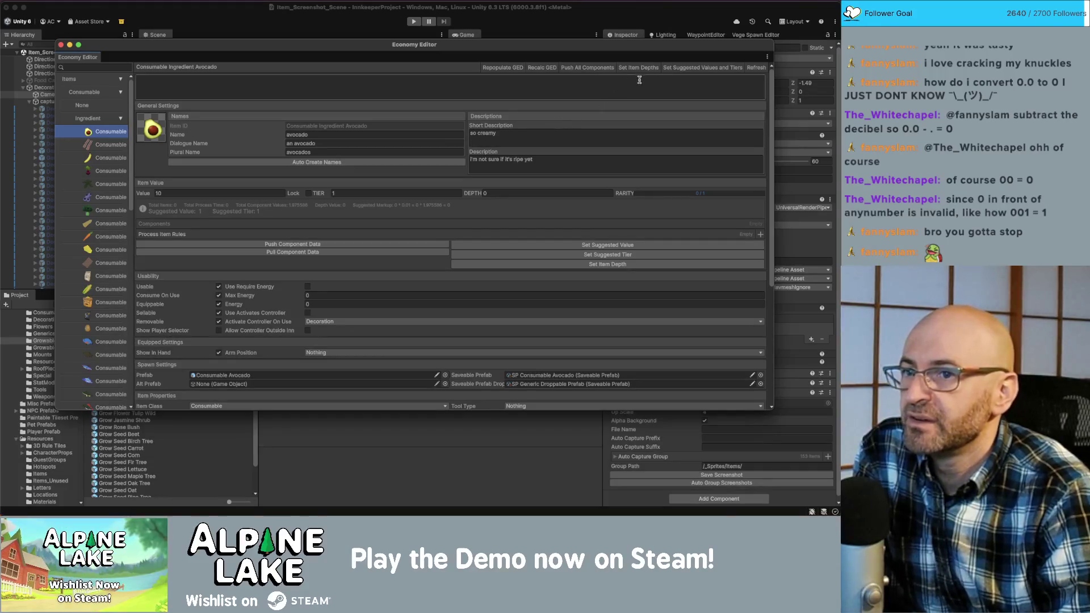
{"action": "left_click", "coordinate": [683, 69]}
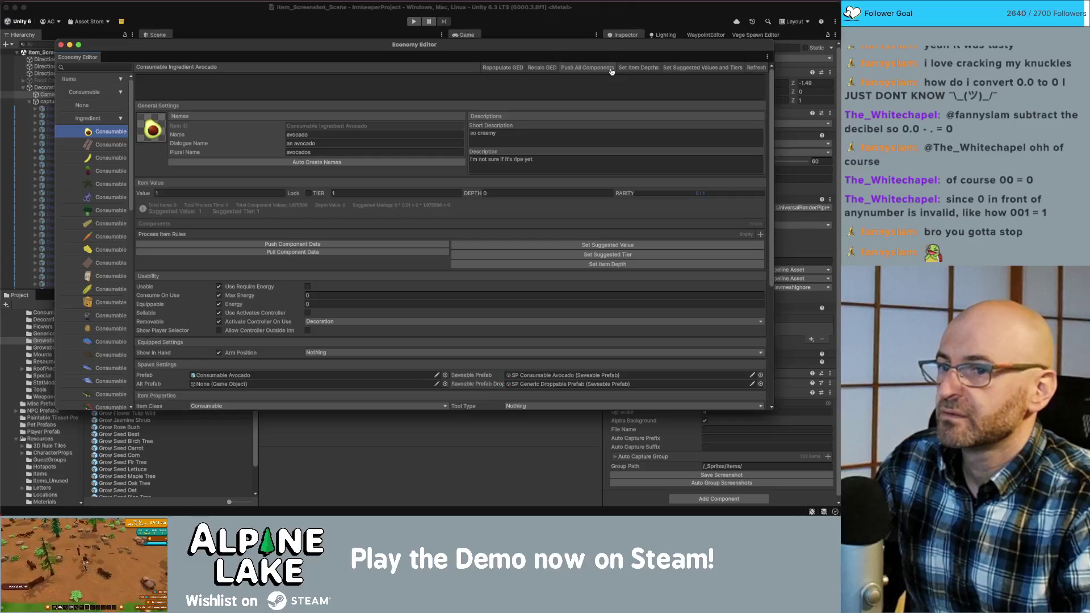
{"action": "key", "text": "super+Tab"}
- Copy the SetDirty and SaveAssets lines from SyncValues in EconomyEditor.cs
{"action": "left_click", "coordinate": [470, 236]}
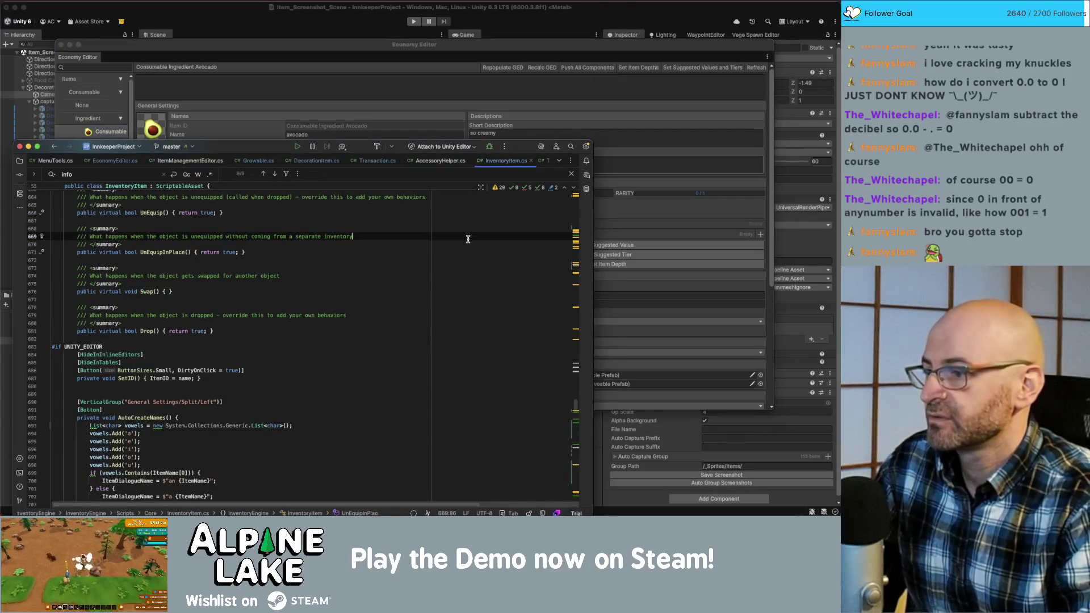
{"action": "type", "text": "set sugge"}
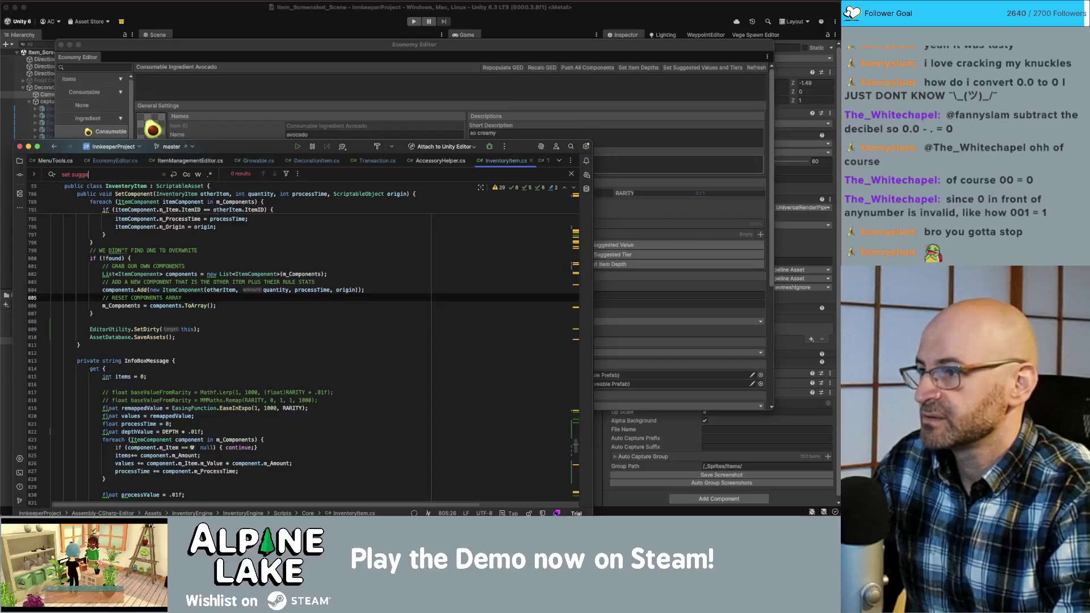
{"action": "key", "text": "BackSpace"}
{"action": "key", "text": "BackSpace"}
{"action": "key", "text": "BackSpace"}
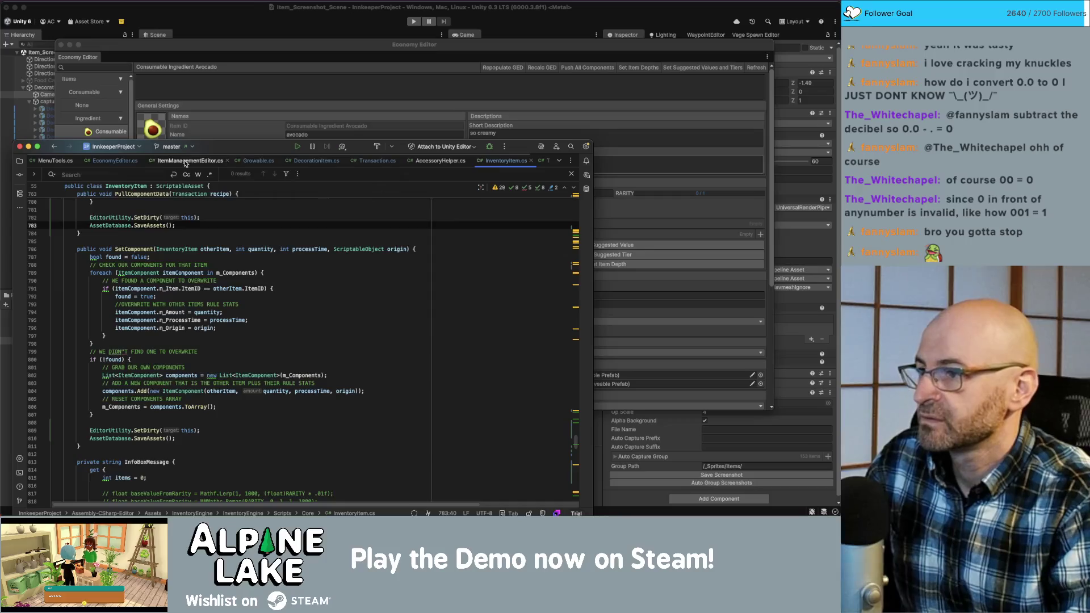
{"action": "left_click", "coordinate": [115, 160]}
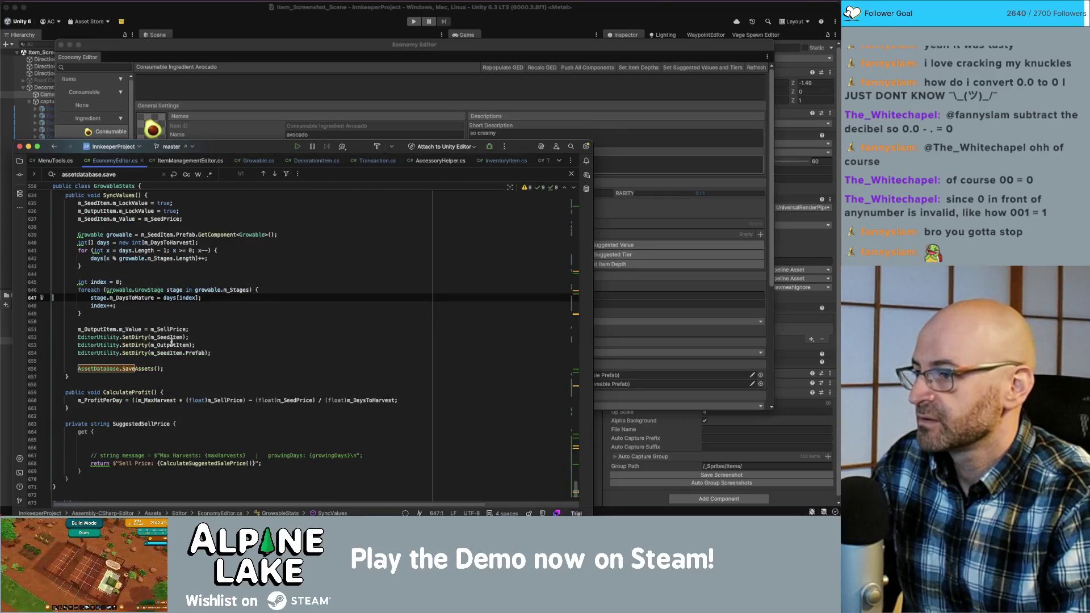
{"action": "scroll", "coordinate": [172, 341], "scroll_direction": "up", "scroll_amount": 3}
{"action": "left_click", "coordinate": [190, 307]}
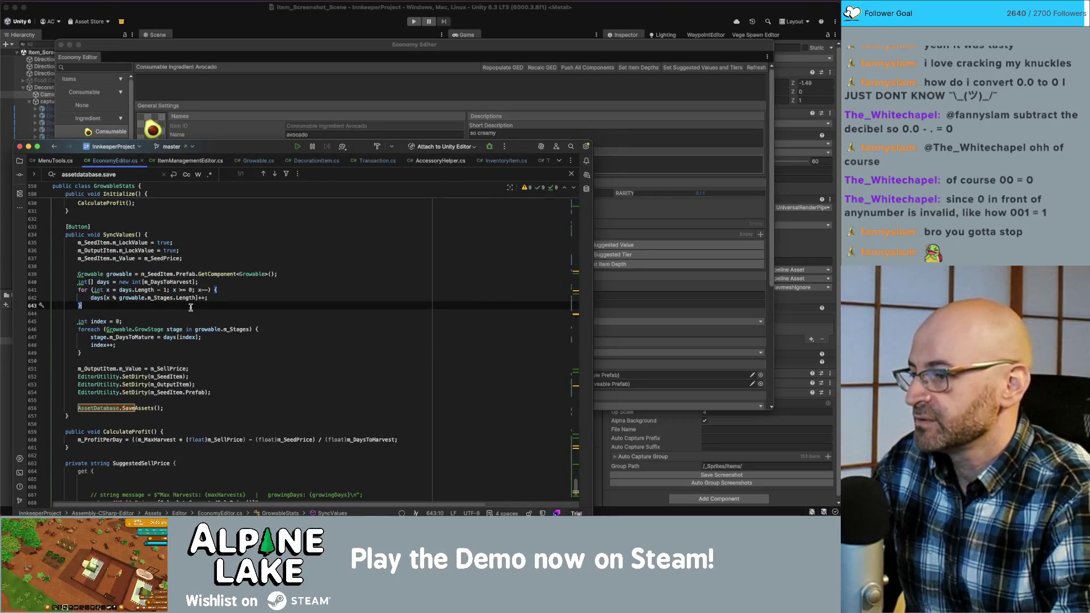
{"action": "left_click_drag", "start_coordinate": [188, 424], "coordinate": [78, 395]}
{"action": "key", "text": "super+c"}
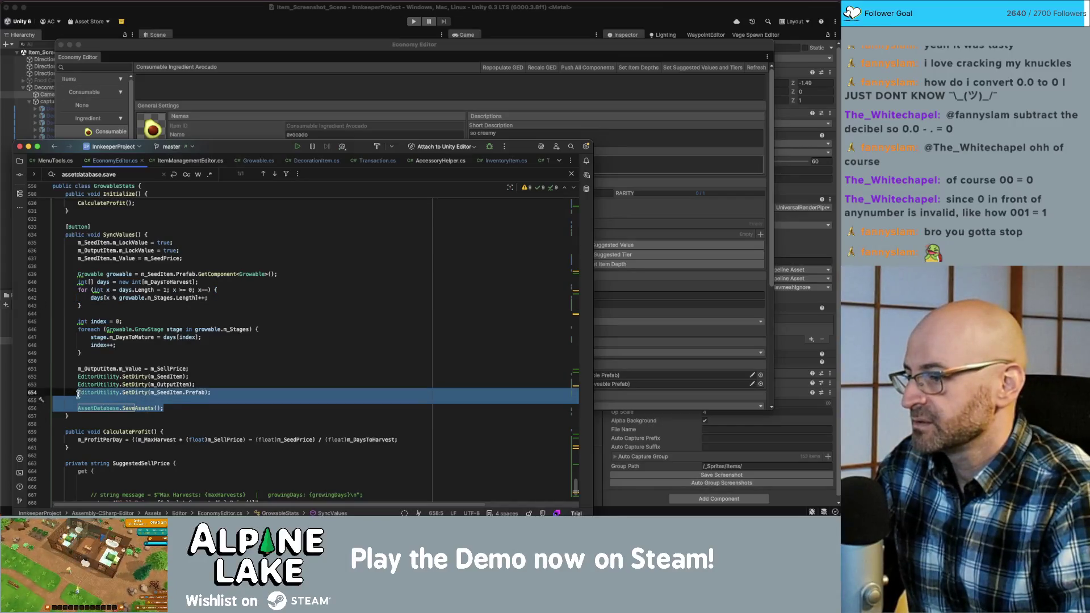
{"action": "left_click", "coordinate": [280, 513]}
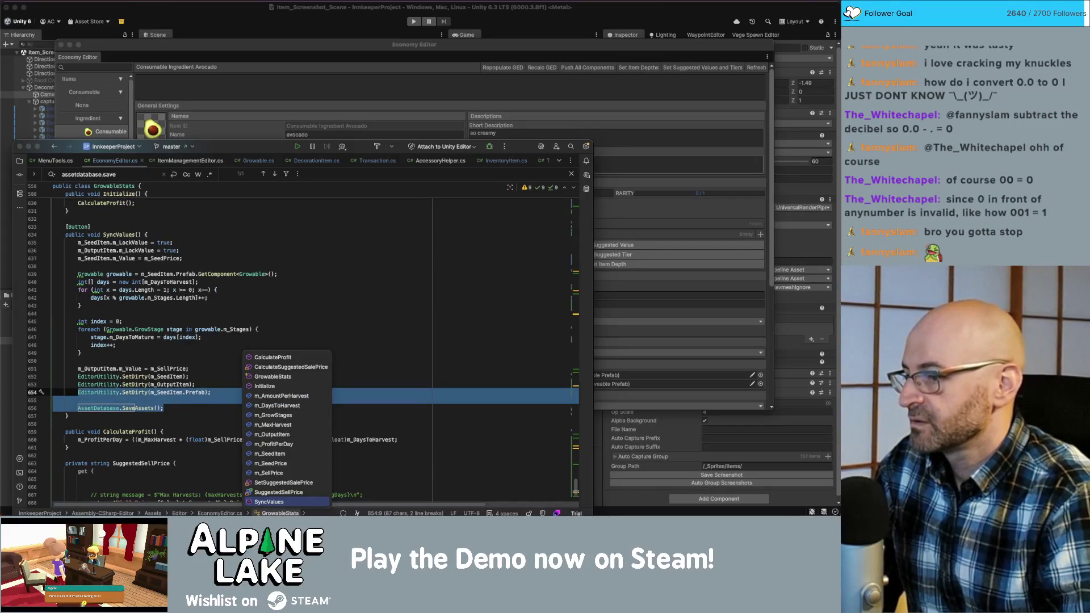
{"action": "left_click", "coordinate": [187, 352]}
- Paste the lines into the SetSuggestedValuesTiers loop and change their argument from m_SeedItem.Prefab to item
{"action": "key", "text": "ctrl+Home"}
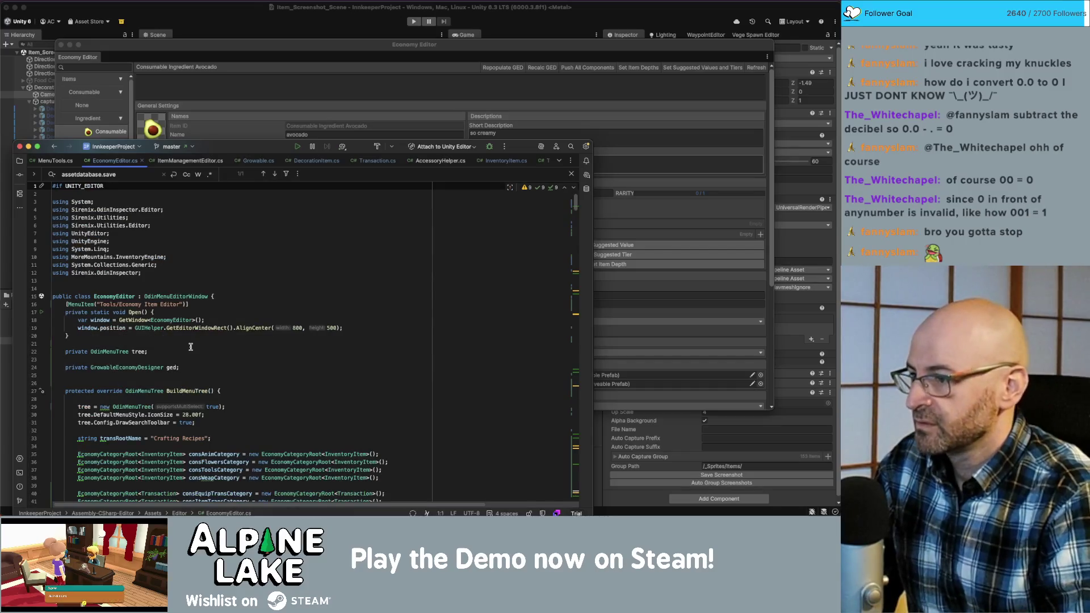
{"action": "key", "text": "ctrl+f"}
{"action": "type", "text": "setsu"}
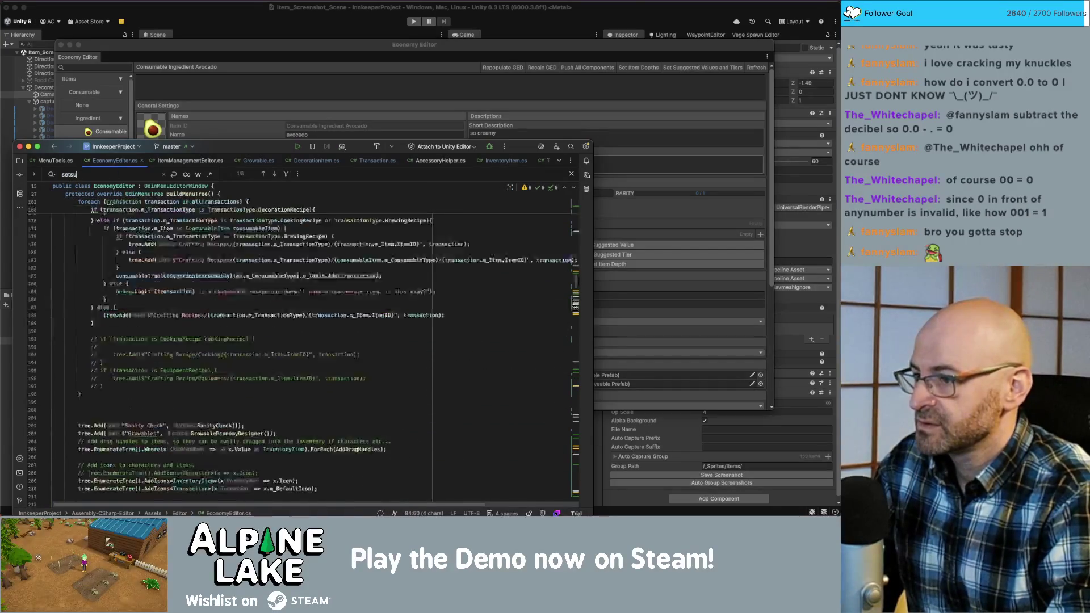
{"action": "type", "text": "gge"}
{"action": "left_click", "coordinate": [216, 334]}
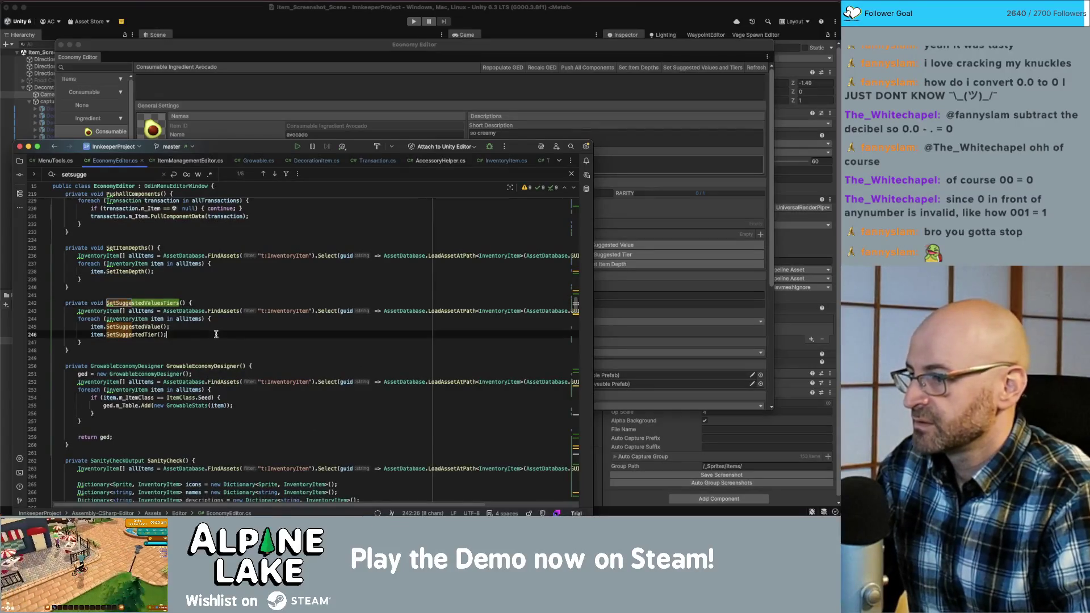
{"action": "key", "text": "super+v"}
{"action": "left_click", "coordinate": [176, 343]}
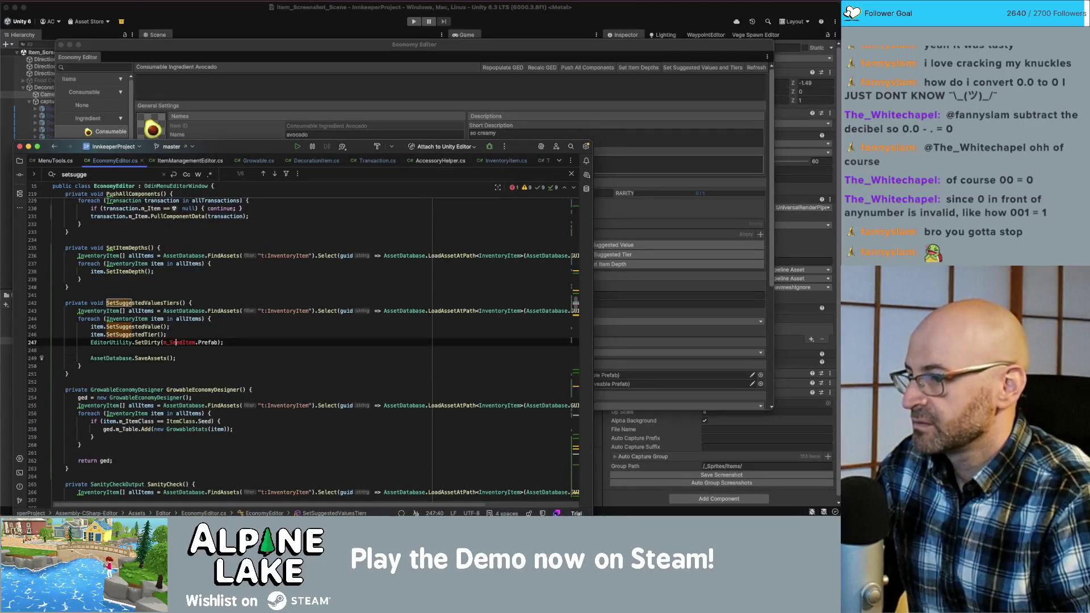
{"action": "key", "text": "alt+Up"}
{"action": "key", "text": "alt+Up"}
{"action": "type", "text": "item"}
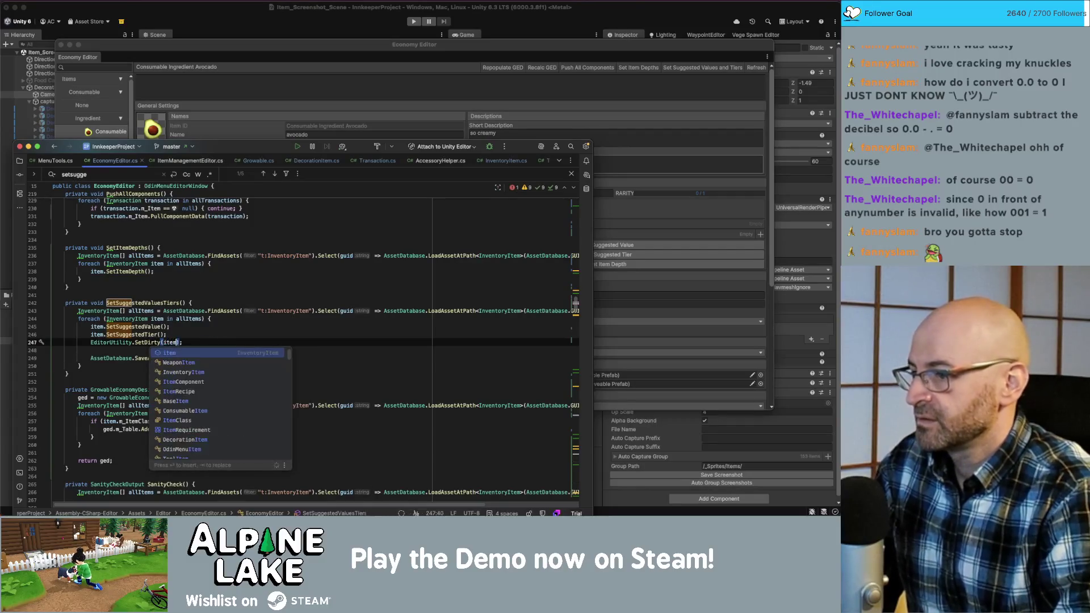
{"action": "key", "text": "Return"}
{"action": "key", "text": "End"}
{"action": "key", "text": "Delete"}
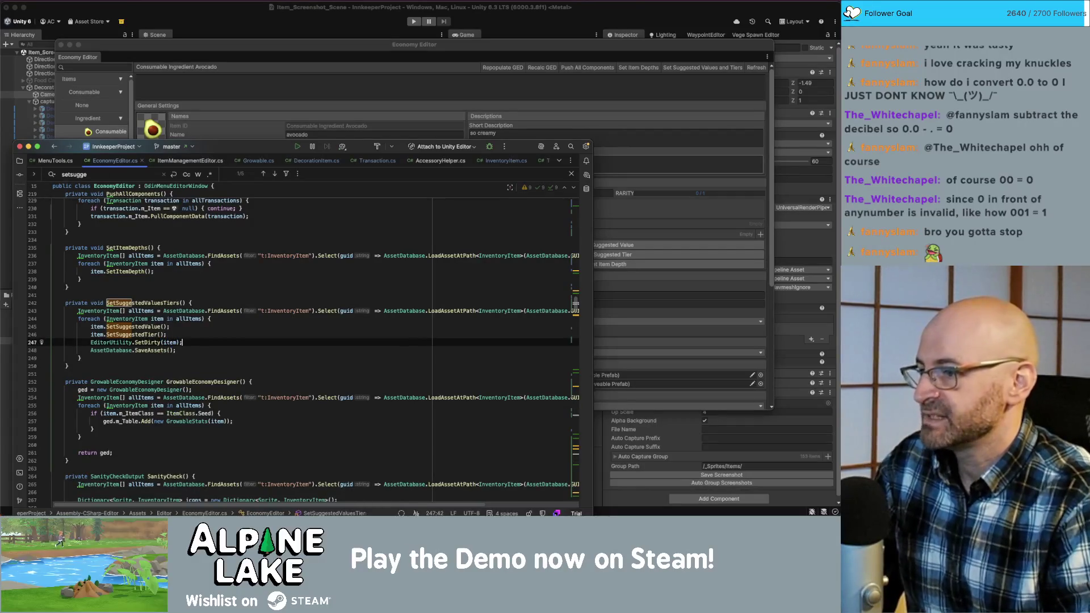
{"action": "left_click", "coordinate": [260, 45]}
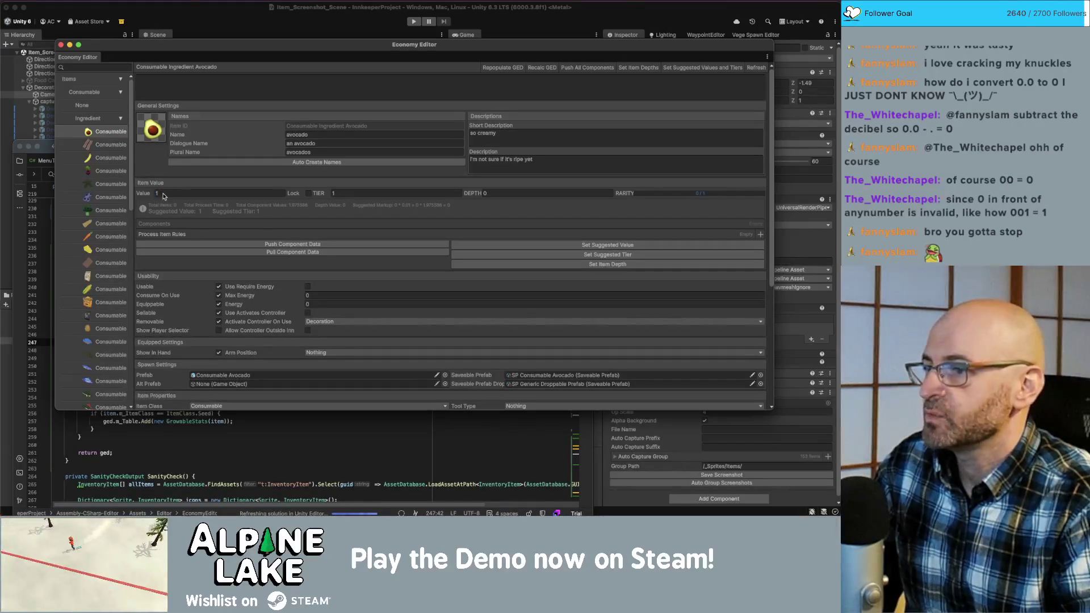
- Choose Ignore on Unity's scene-modified-externally prompt so the current scene is not reloaded
{"action": "left_click_drag", "start_coordinate": [198, 46], "coordinate": [197, 51]}
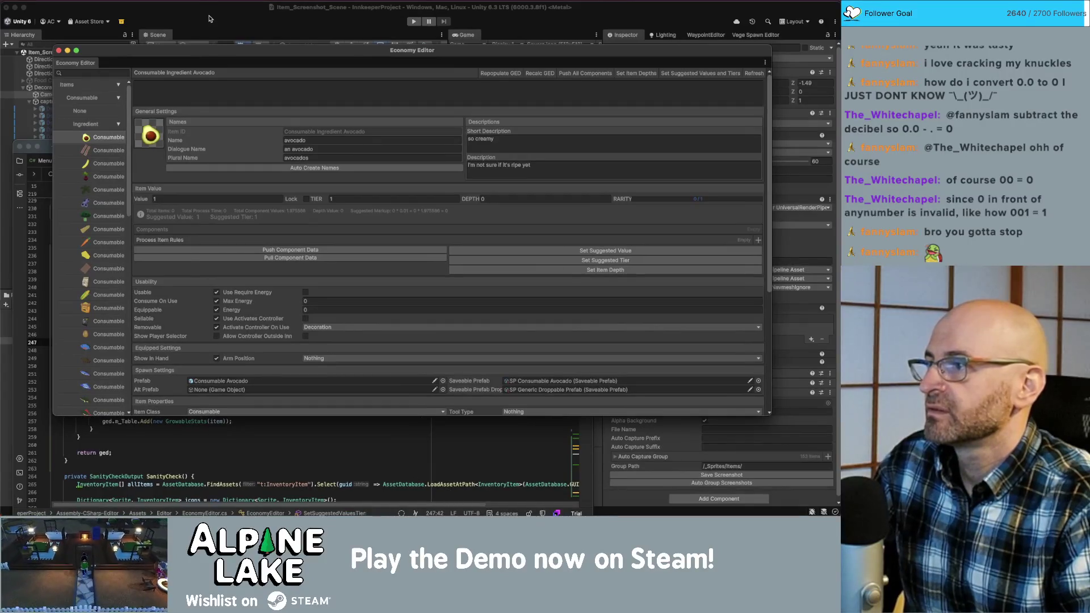
{"action": "left_click", "coordinate": [208, 16]}
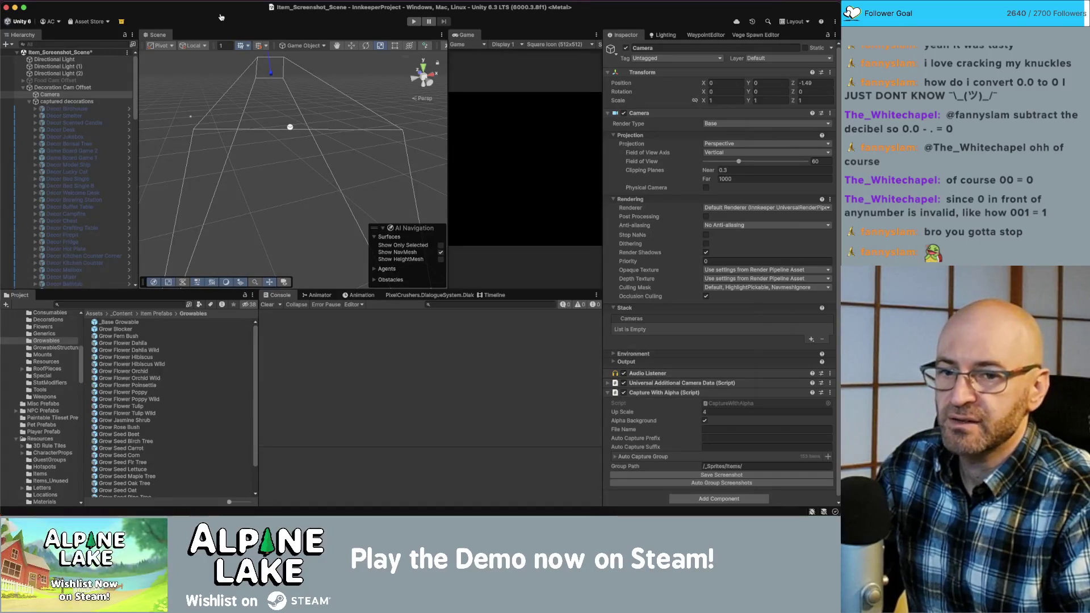
{"action": "key", "text": "super+Tab"}
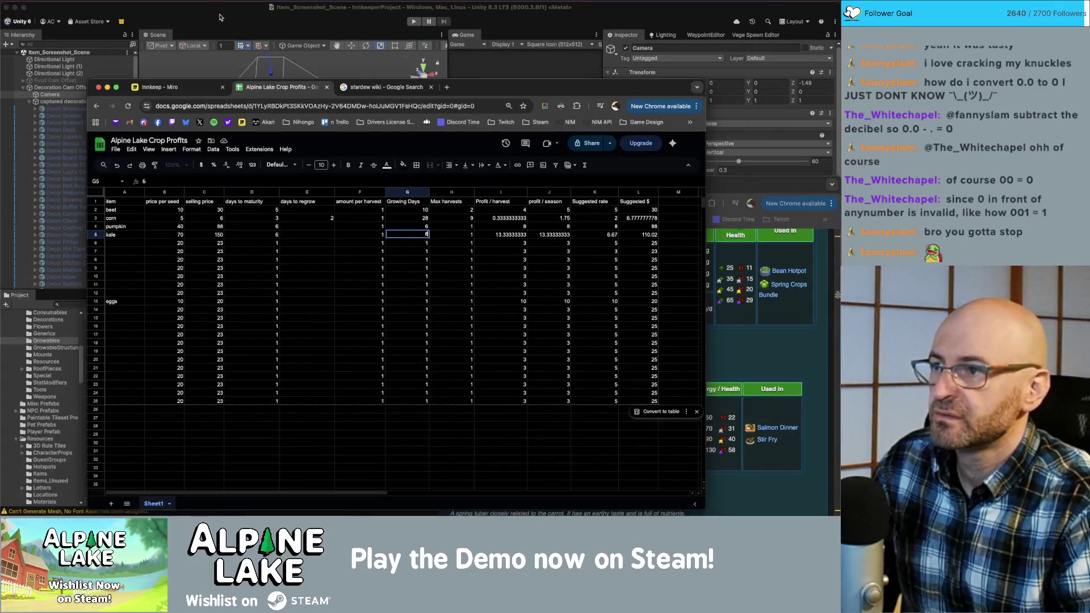
{"action": "left_click", "coordinate": [230, 12]}
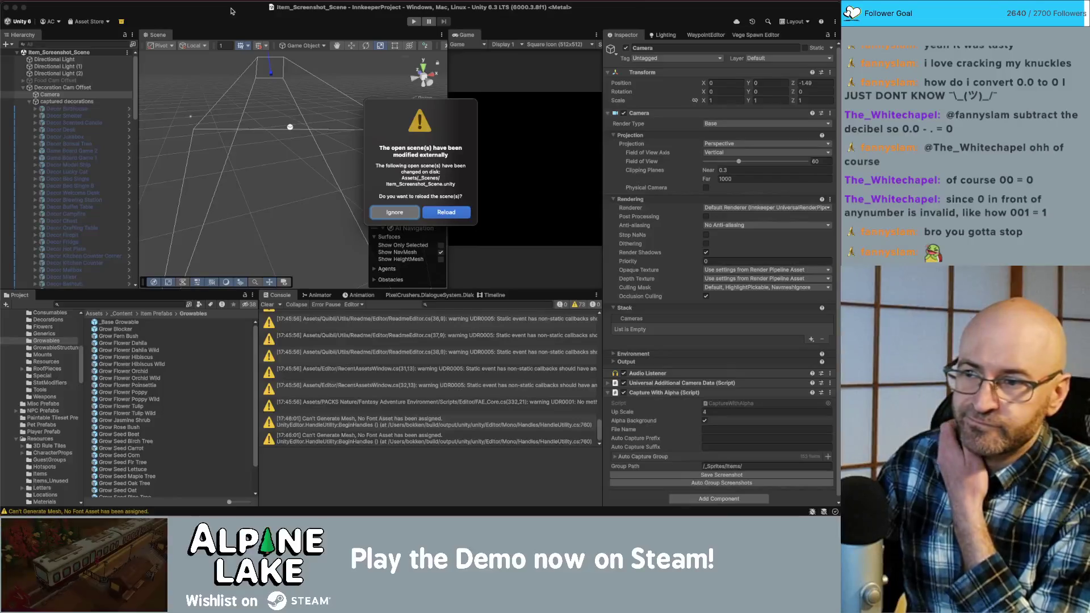
{"action": "left_click", "coordinate": [394, 212]}
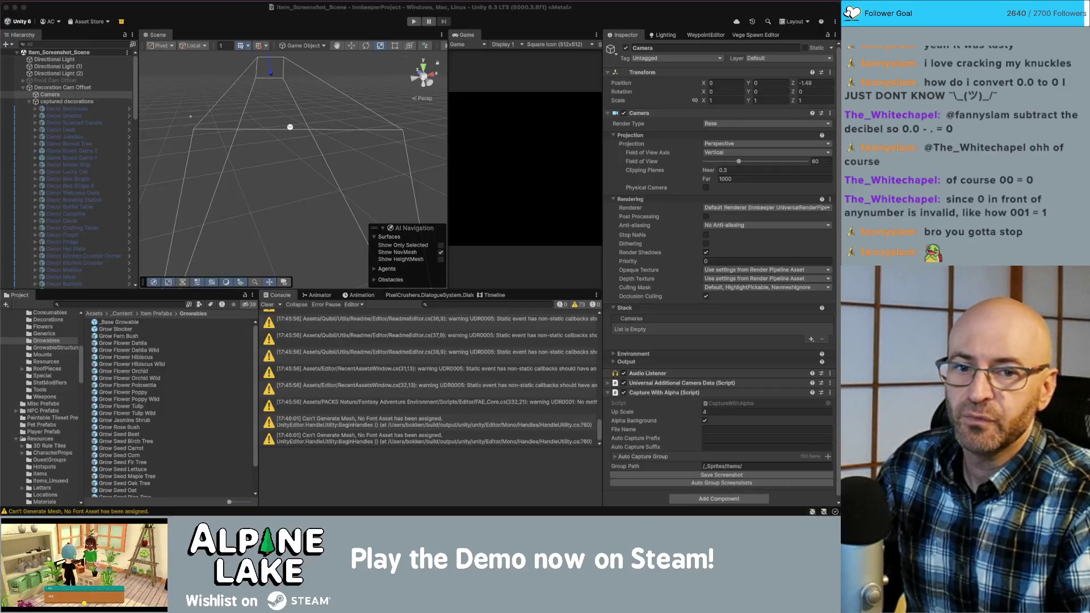
{"action": "left_click", "coordinate": [291, 16]}
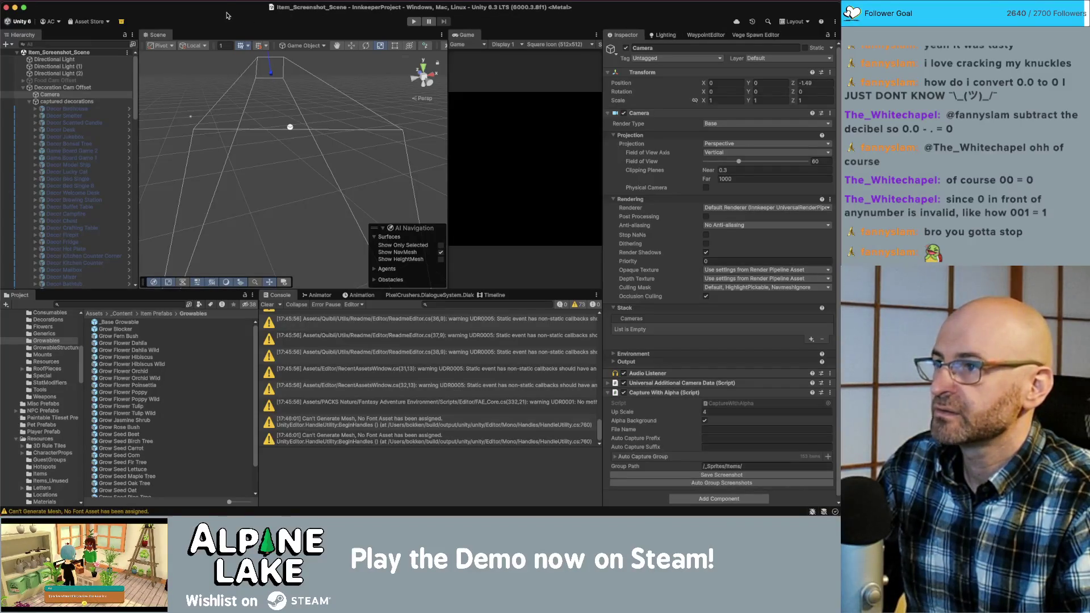
{"action": "key", "text": "super+Tab"}
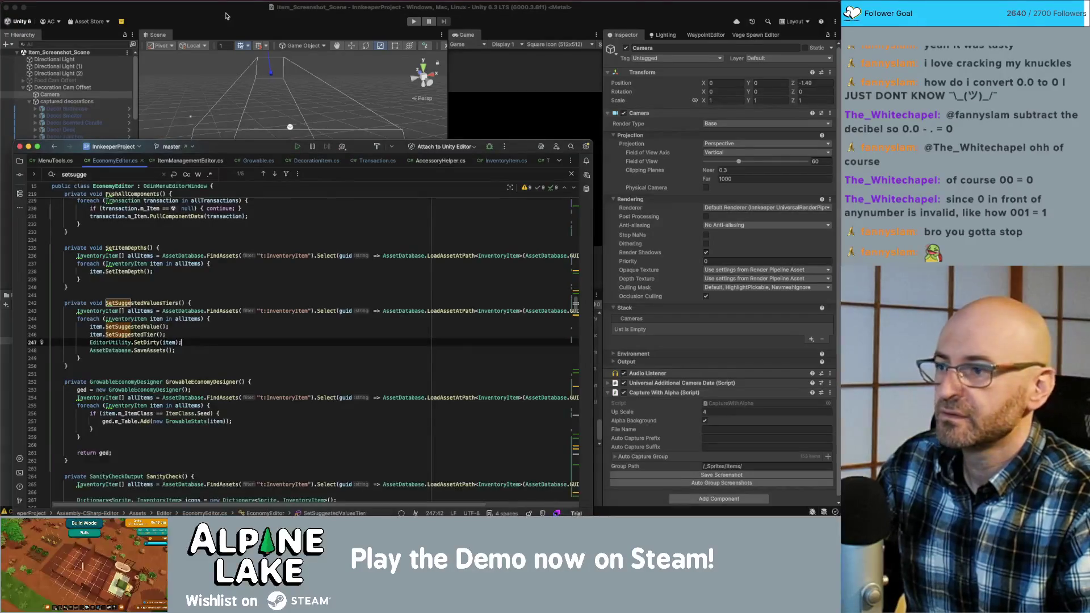
- Switch from Rider back to Unity's Economy Editor, where avocado's value now reads 10
{"action": "left_click", "coordinate": [225, 16]}
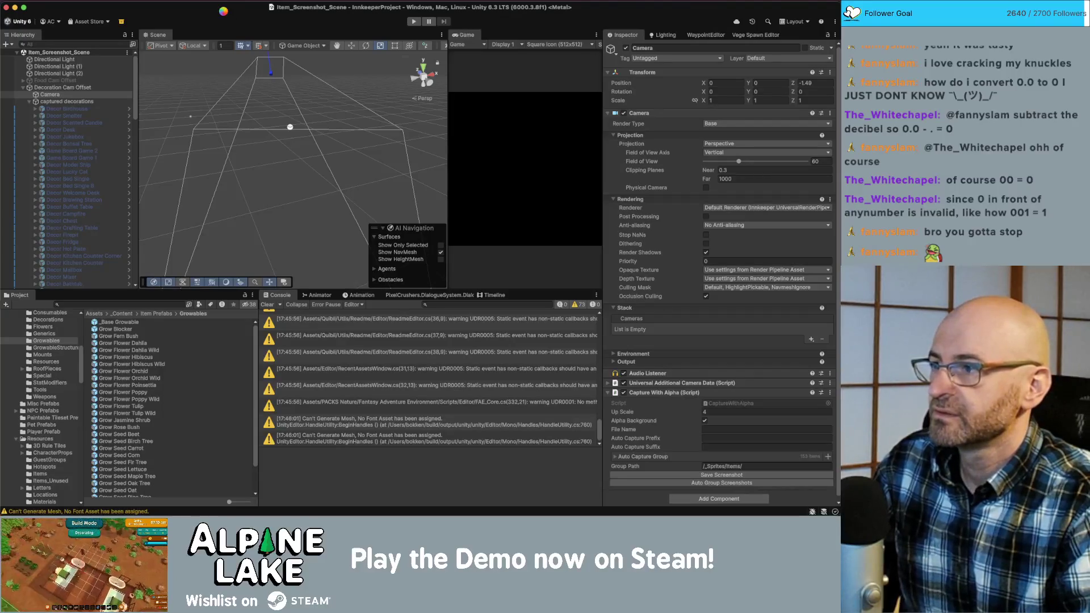
{"action": "key", "text": "super+Tab"}
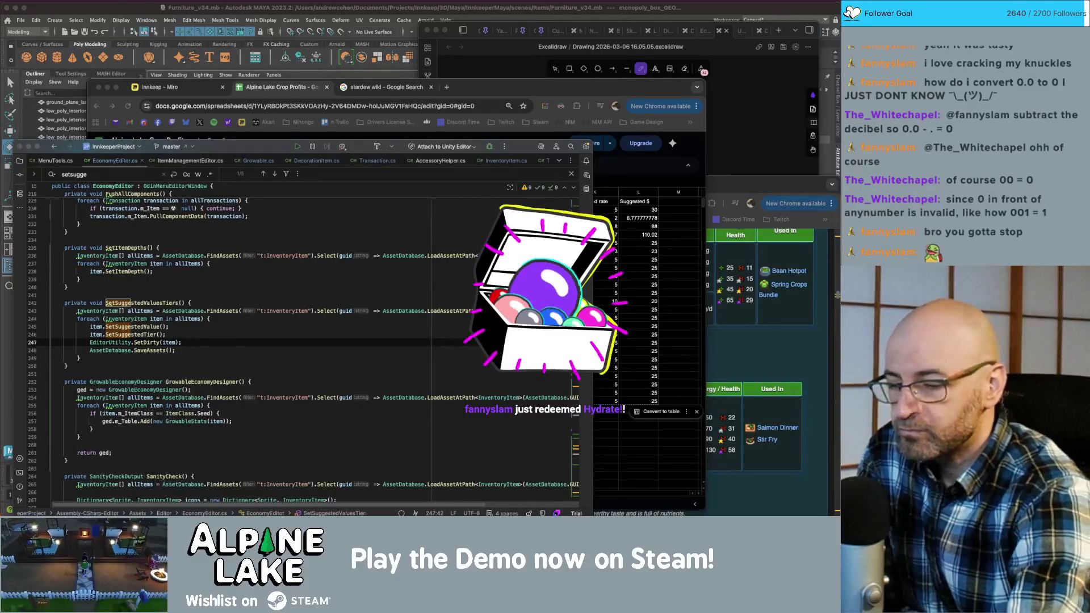
{"action": "key", "text": "super+Tab"}
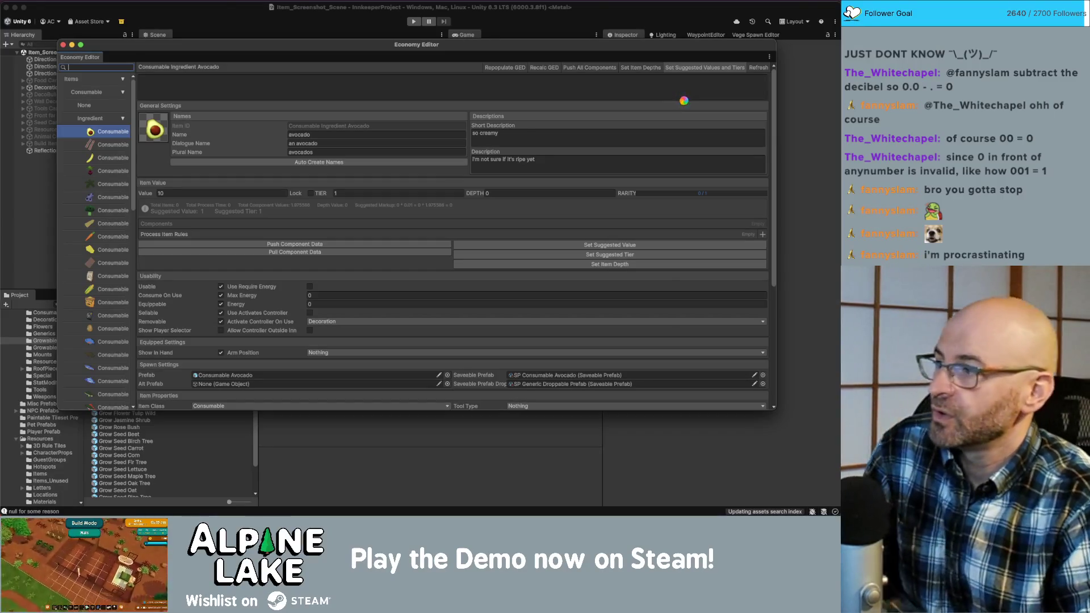
{"action": "key", "text": "super+Tab"}
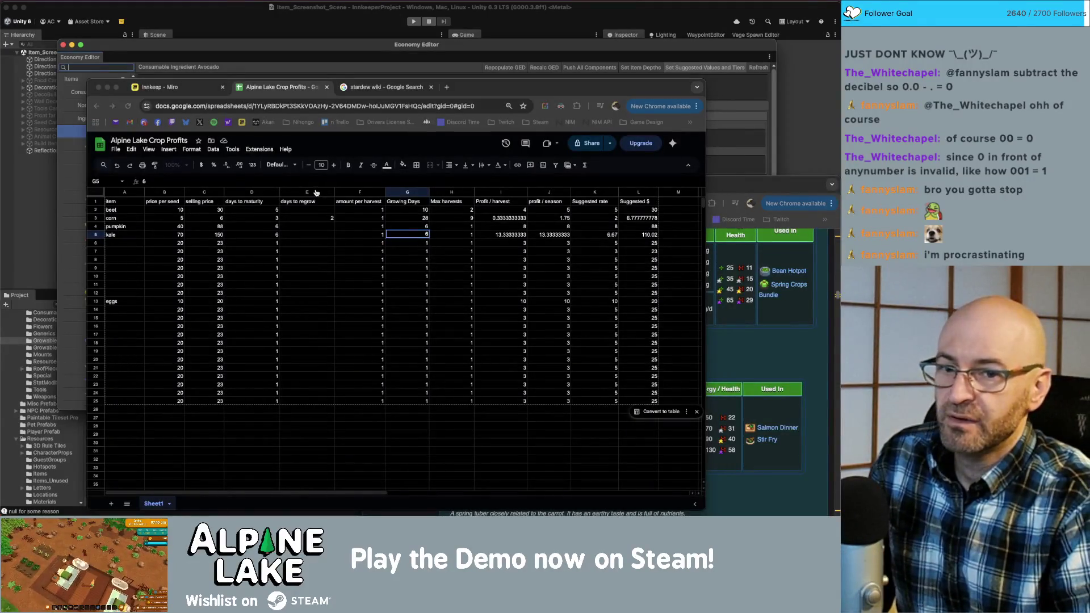
- Move AssetDatabase.SaveAssets() below the foreach closing brace and outdent it so it runs once
{"action": "key", "text": "super+Tab"}
{"action": "left_click", "coordinate": [193, 350]}
{"action": "key", "text": "Home"}
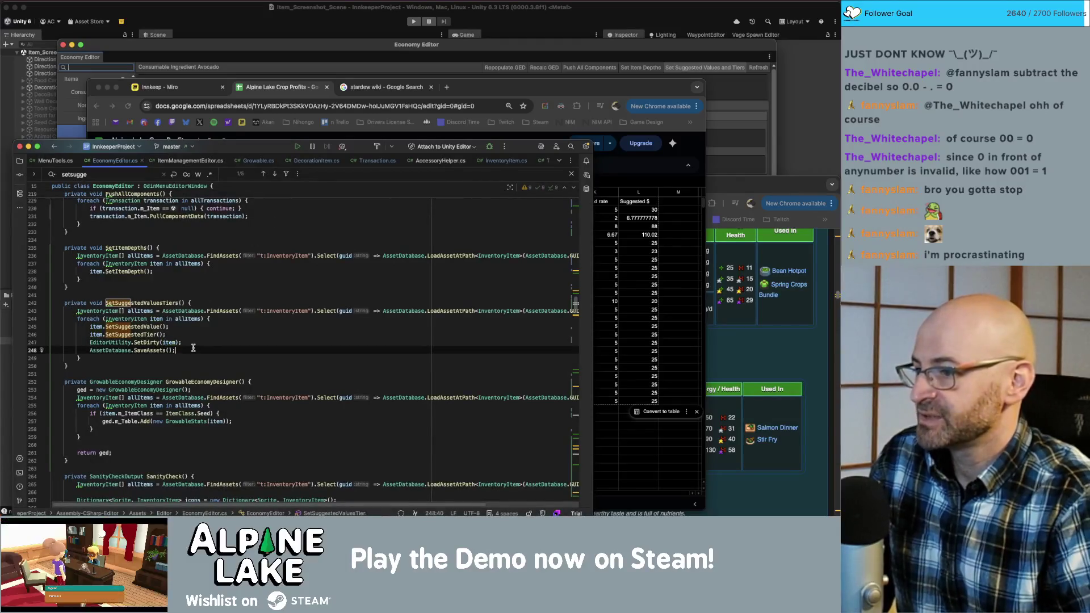
{"action": "key", "text": "alt+shift+Down"}
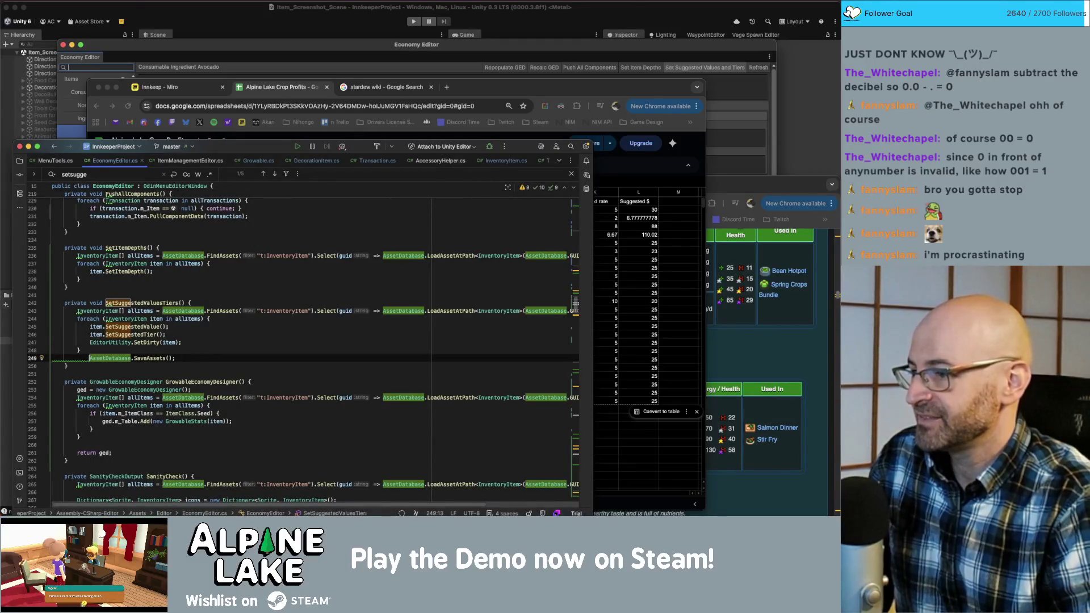
{"action": "left_click", "coordinate": [130, 357]}
{"action": "left_click", "coordinate": [129, 358]}
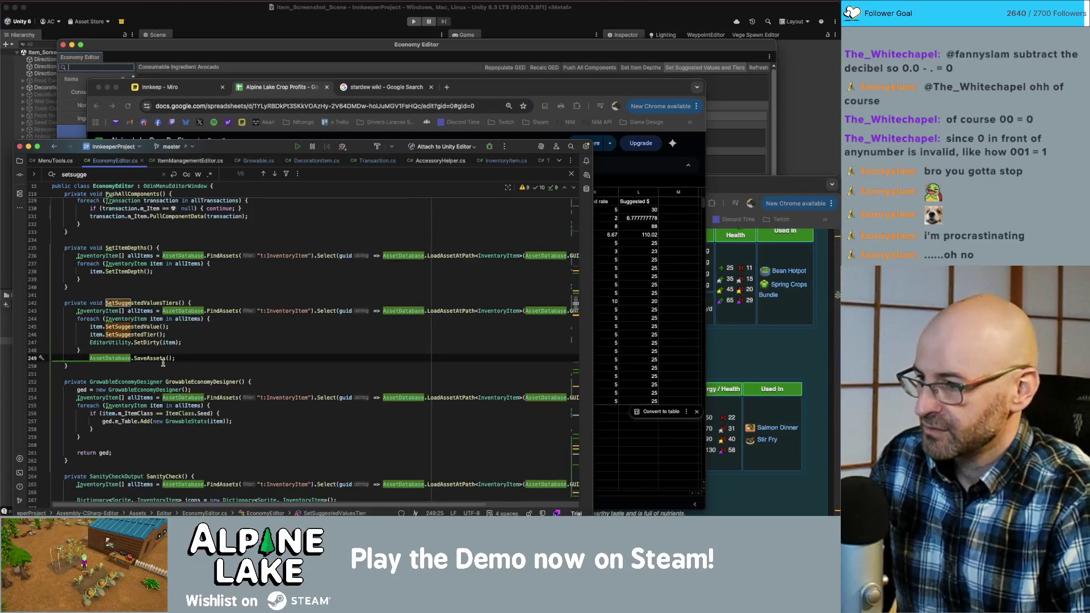
{"action": "key", "text": "alt+Up"}
{"action": "key", "text": "alt+Up"}
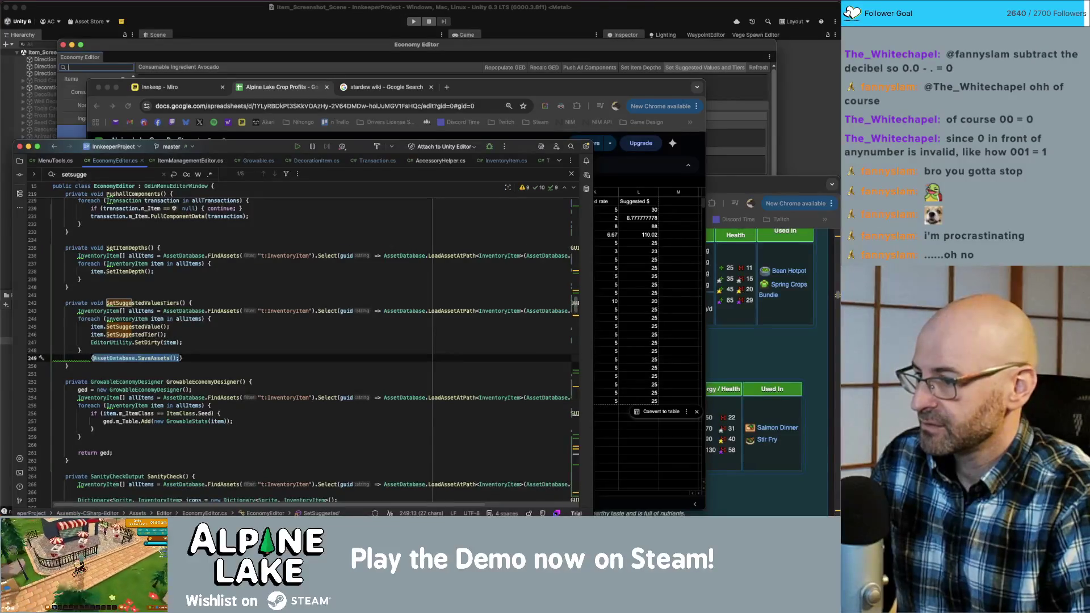
{"action": "key", "text": "alt+shift+Down"}
{"action": "key", "text": "alt+shift+Up"}
{"action": "key", "text": "shift+Tab"}
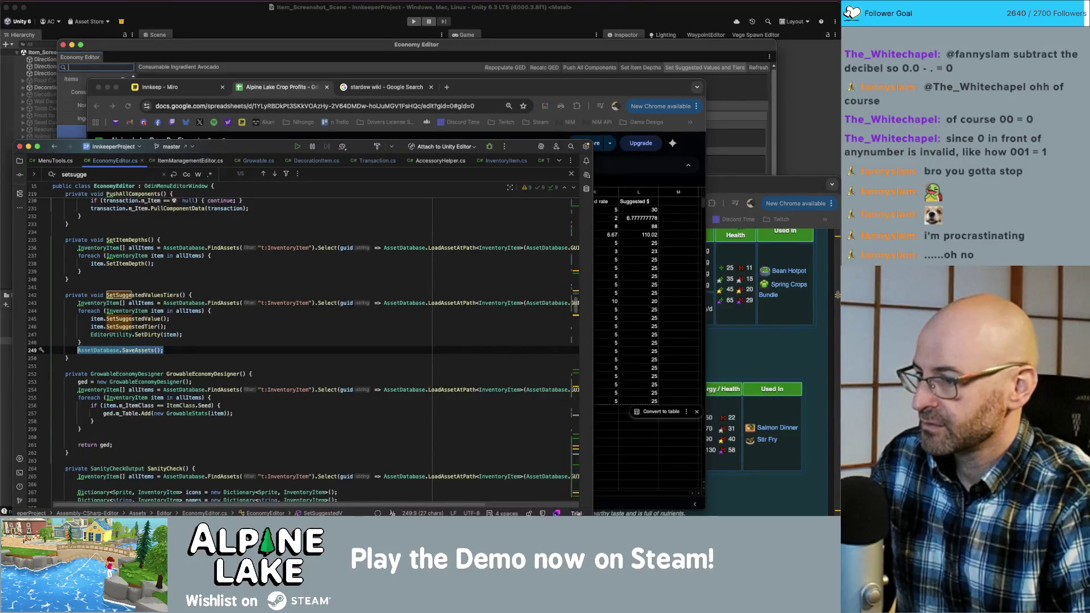
{"action": "key", "text": "End"}
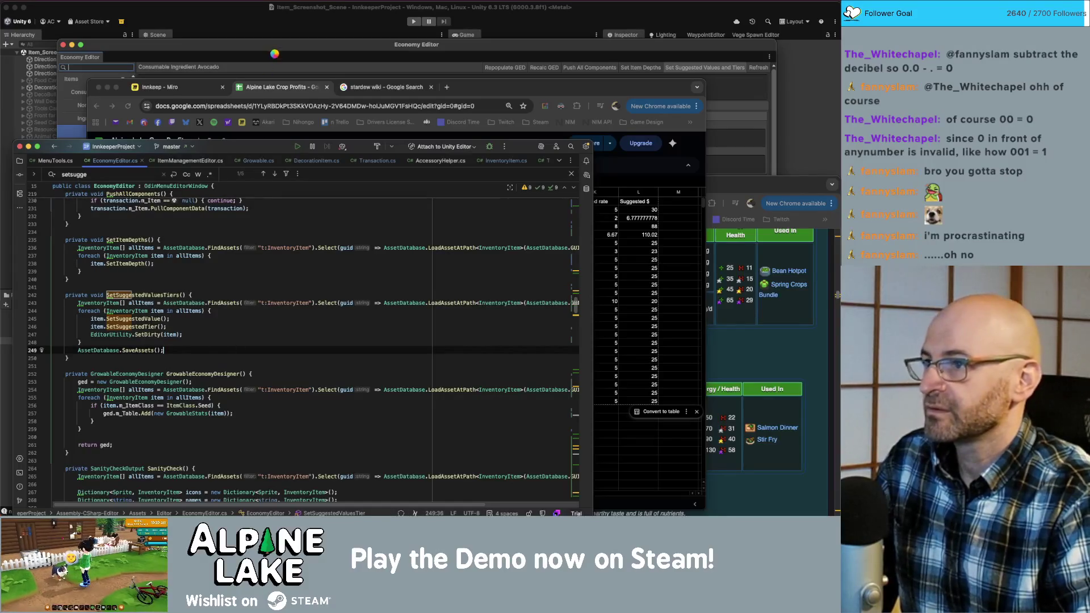
{"action": "left_click", "coordinate": [272, 52]}
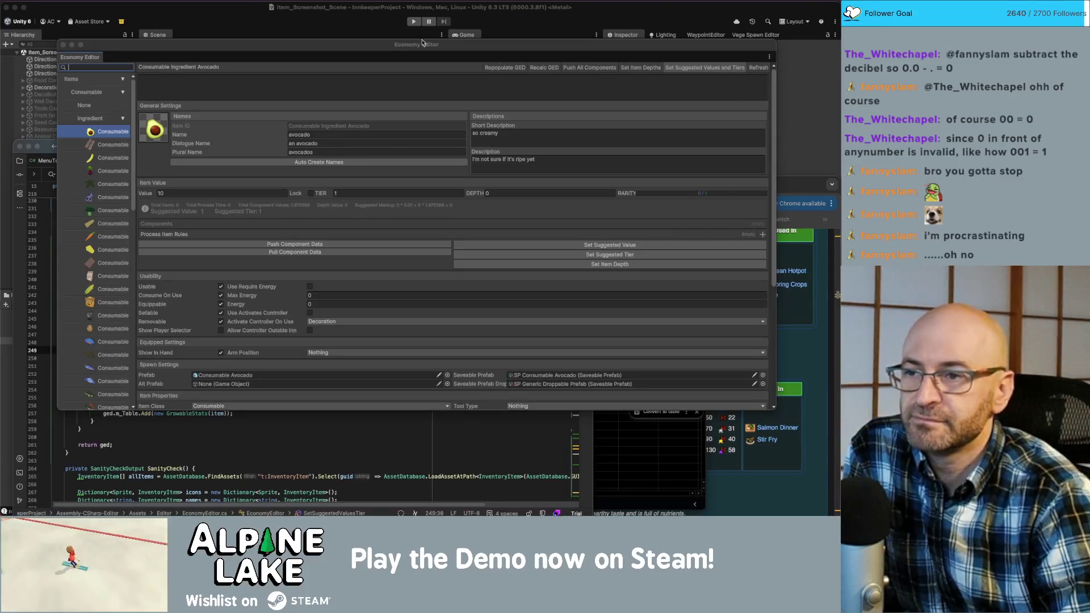
- Enter 1 in avocado's Value field, close the Economy Editor, and let Unity recompile
{"action": "left_click_drag", "start_coordinate": [364, 52], "coordinate": [361, 46]}
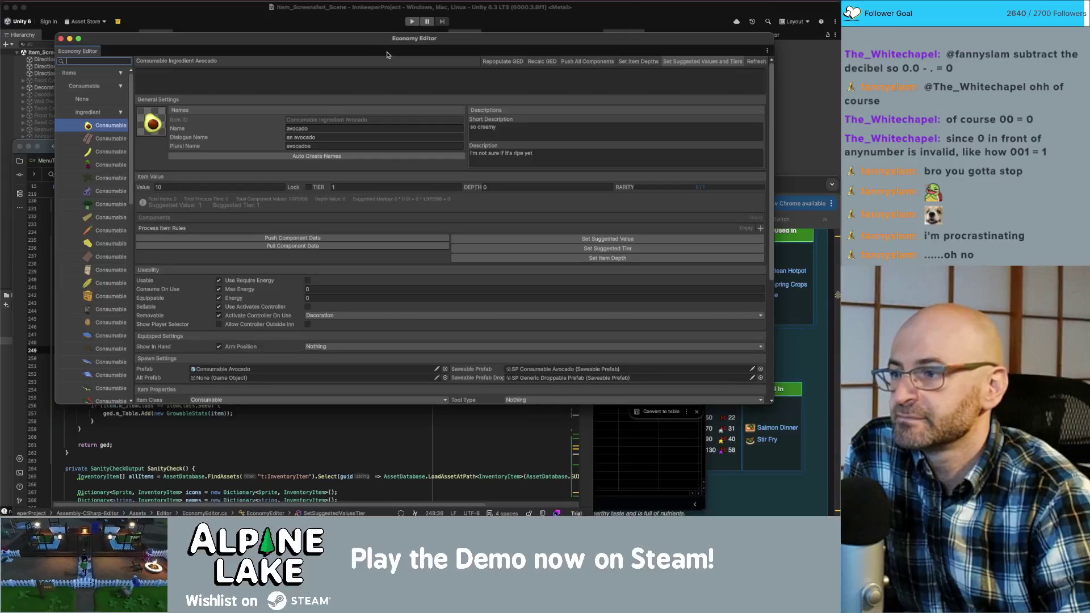
{"action": "left_click", "coordinate": [183, 186]}
{"action": "type", "text": "1"}
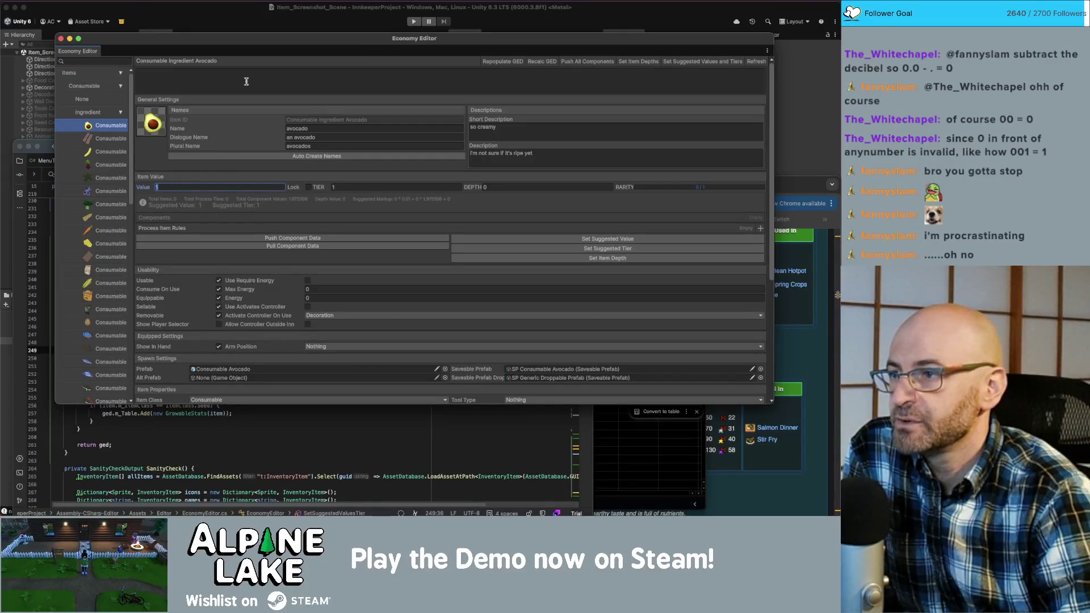
{"action": "left_click_drag", "start_coordinate": [255, 45], "coordinate": [250, 47]}
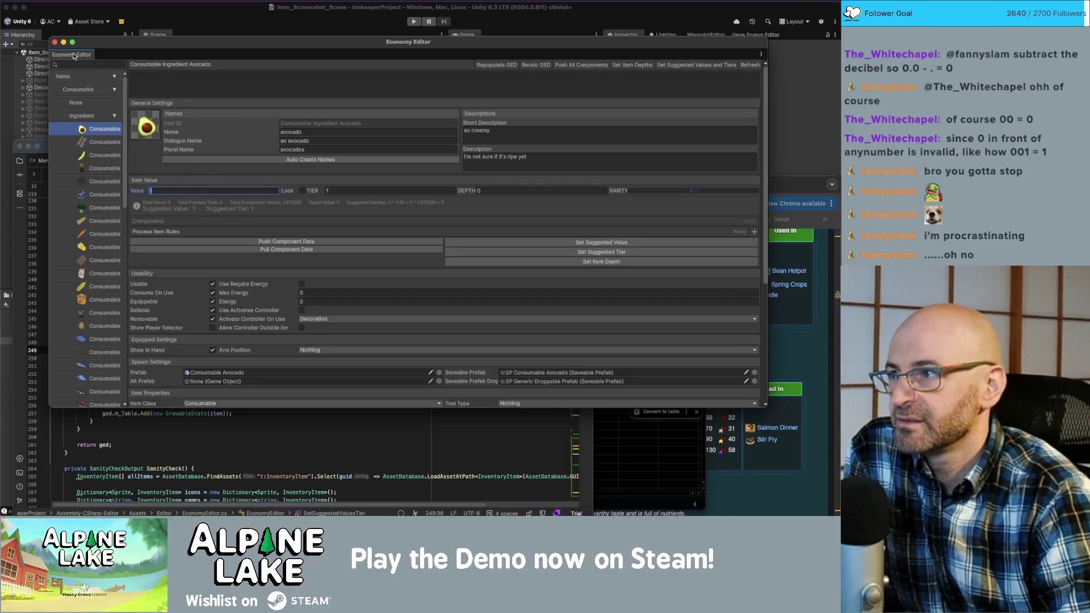
{"action": "left_click", "coordinate": [55, 43]}
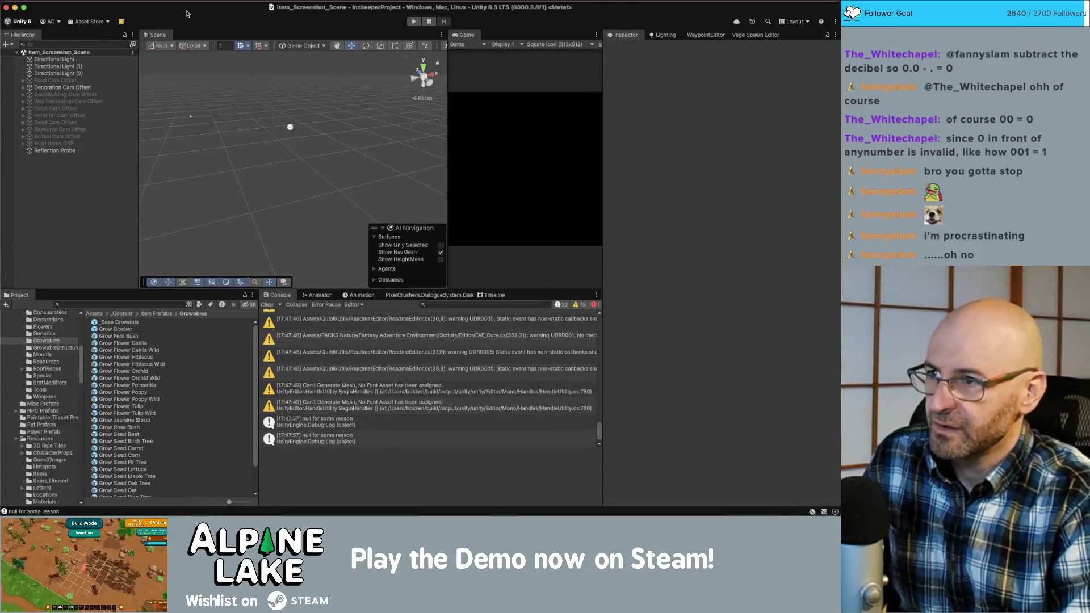
{"action": "key", "text": "super+h"}
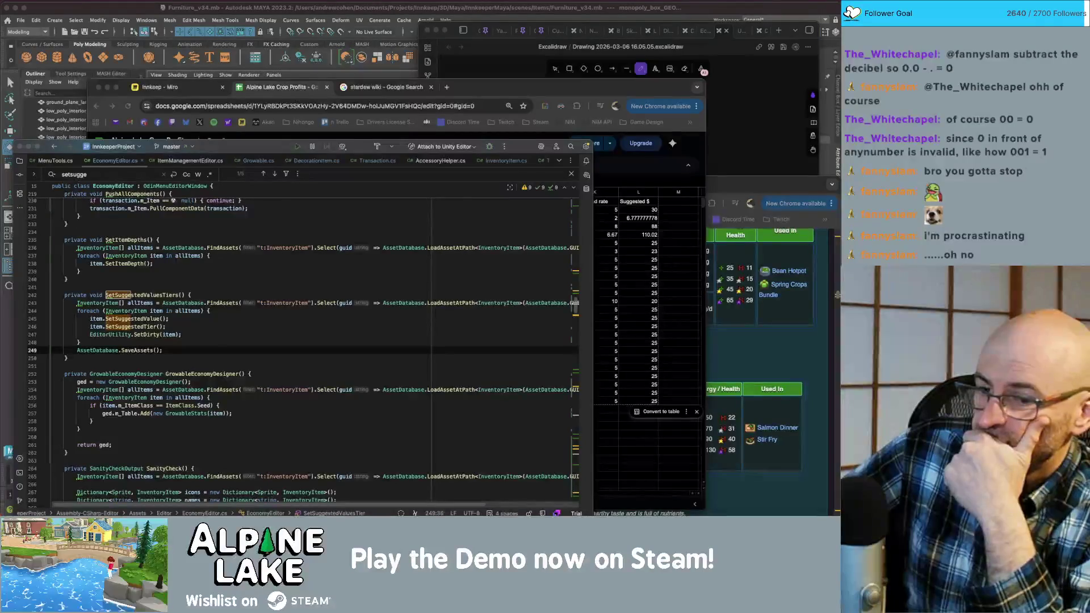
{"action": "key", "text": "super+Tab"}
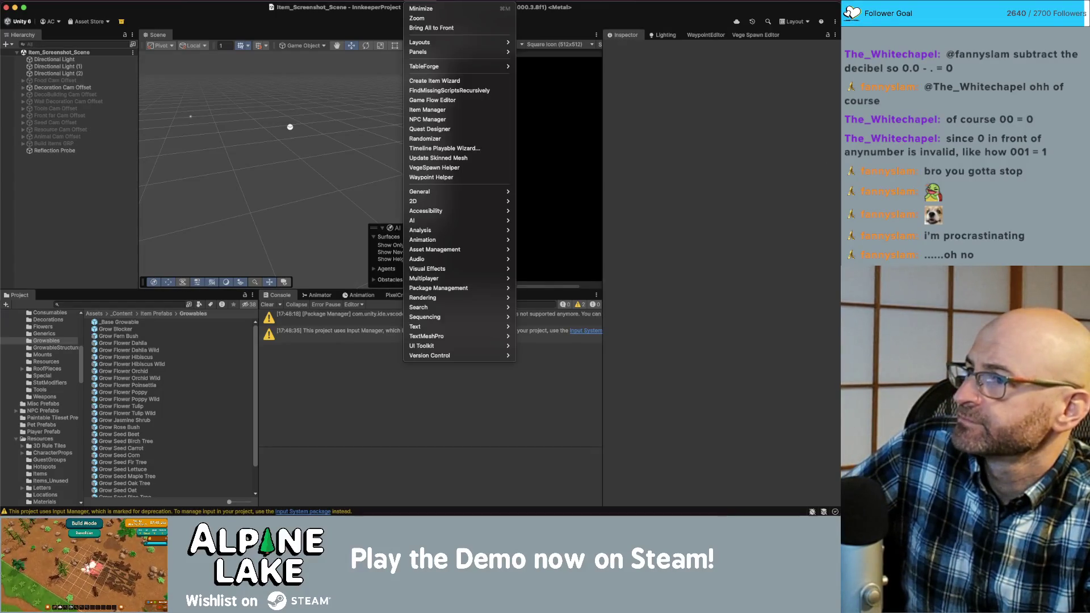
- Reopen Tools > Economy Item Editor and select the avocado consumable
{"action": "left_click", "coordinate": [432, 170]}
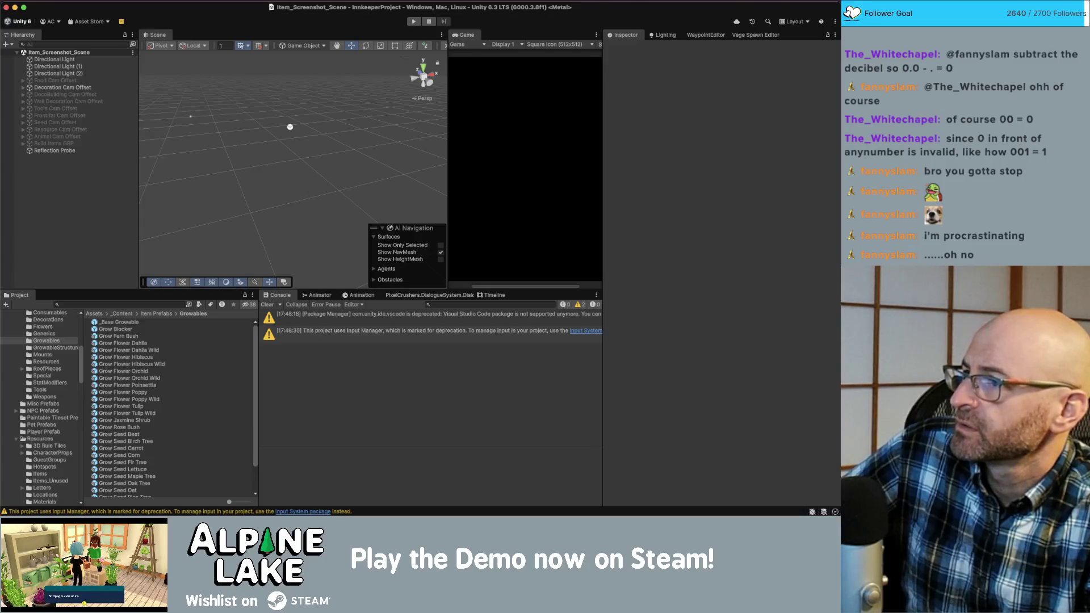
{"action": "left_click", "coordinate": [196, 1]}
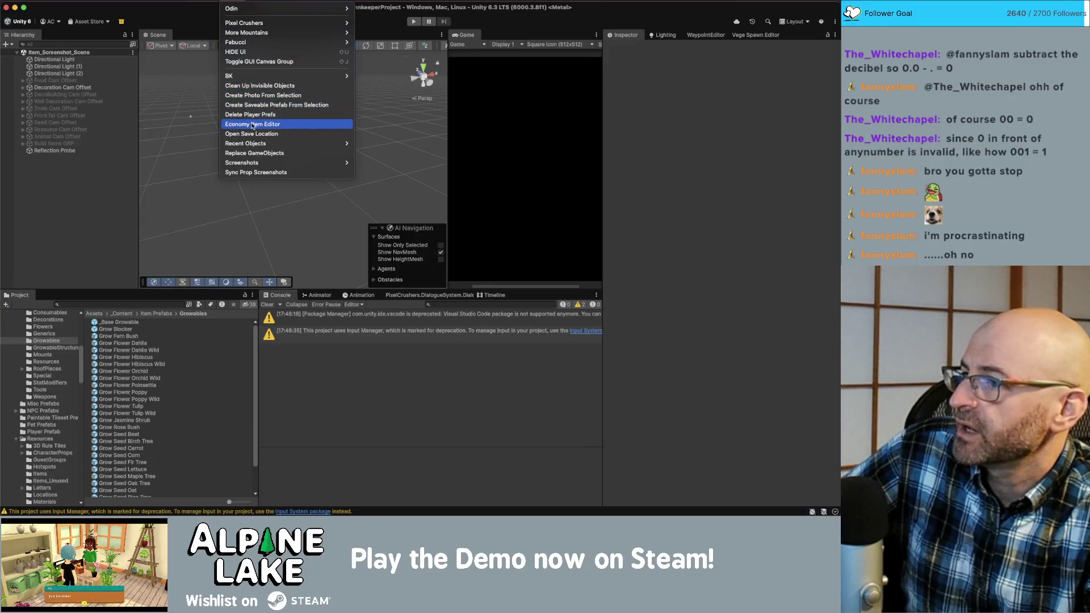
{"action": "left_click", "coordinate": [252, 125]}
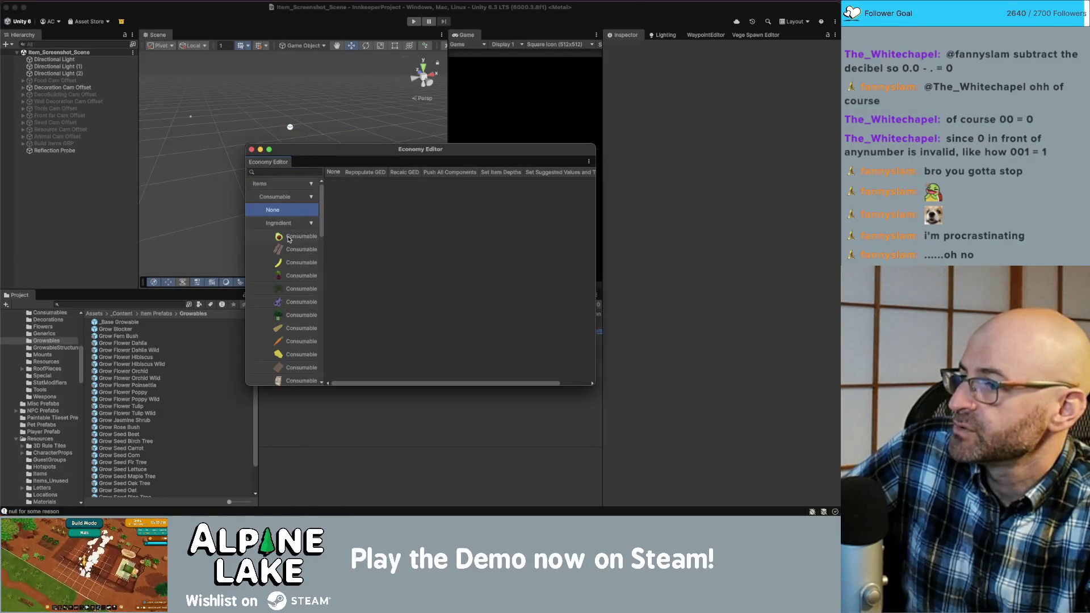
{"action": "left_click", "coordinate": [311, 240]}
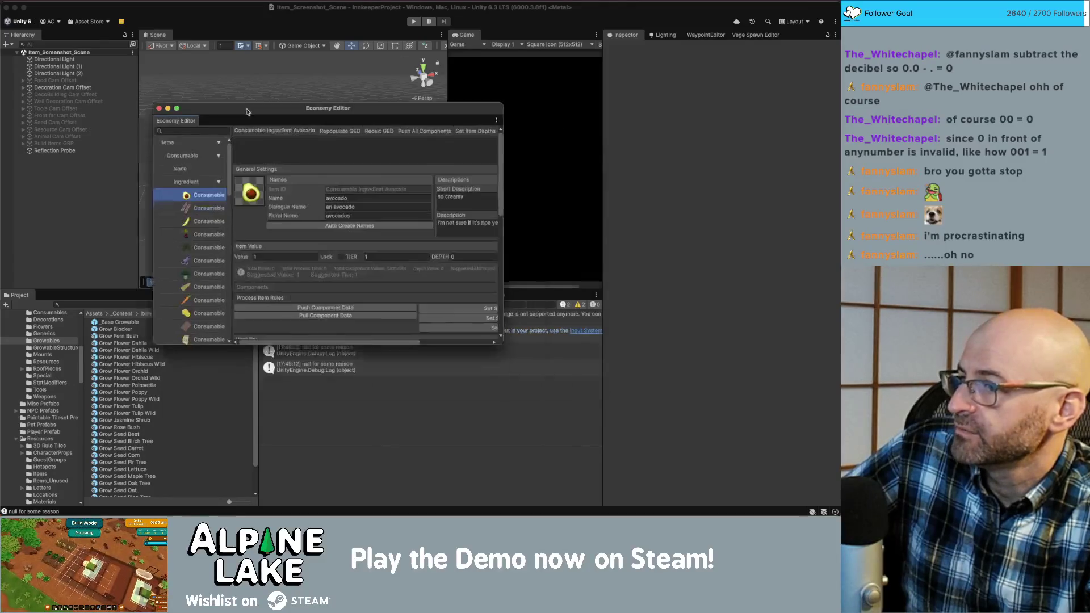
- Resize the Economy Editor larger and select the beet item in the list
{"action": "left_click_drag", "start_coordinate": [482, 332], "coordinate": [681, 424]}
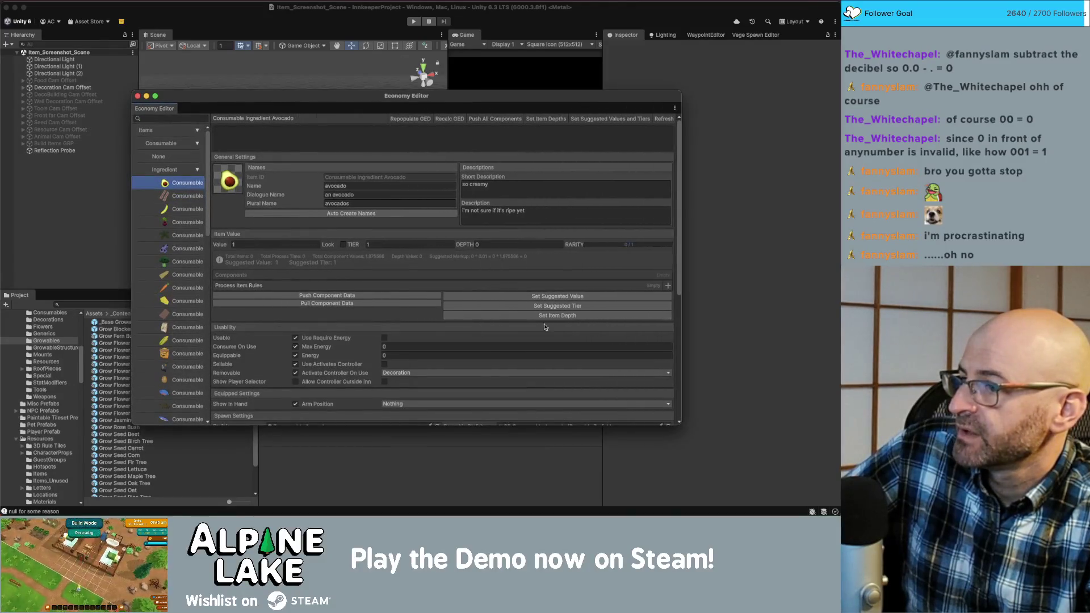
{"action": "mouse_move", "coordinate": [683, 251]}
{"action": "left_mouse_down"}
{"action": "mouse_move", "coordinate": [418, 259]}
{"action": "mouse_move", "coordinate": [688, 262]}
{"action": "left_mouse_up"}
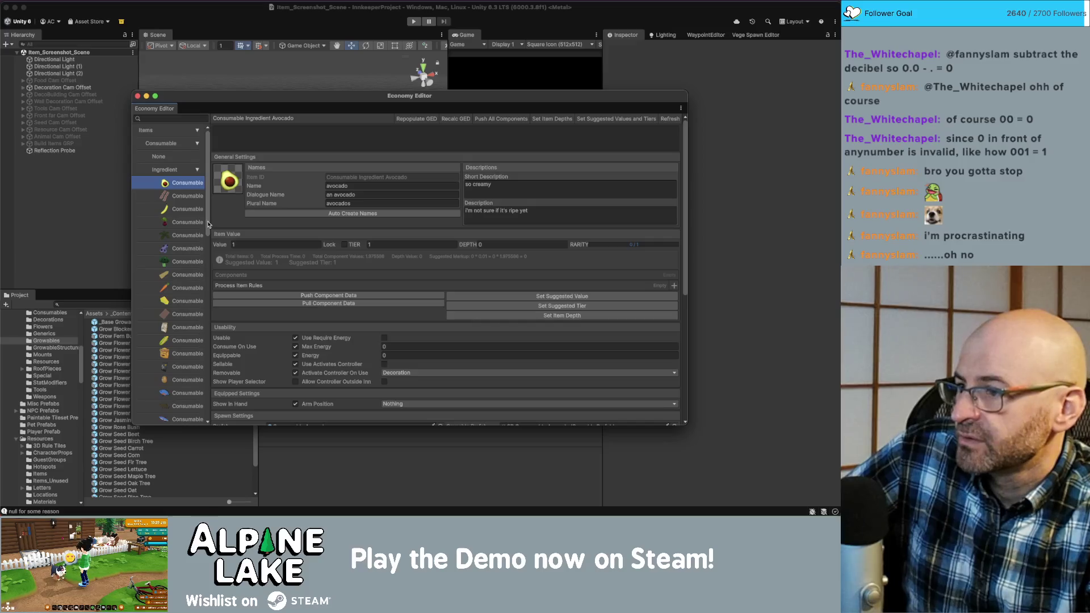
{"action": "scroll", "coordinate": [187, 218], "scroll_direction": "down", "scroll_amount": 1}
{"action": "left_click", "coordinate": [187, 218]}
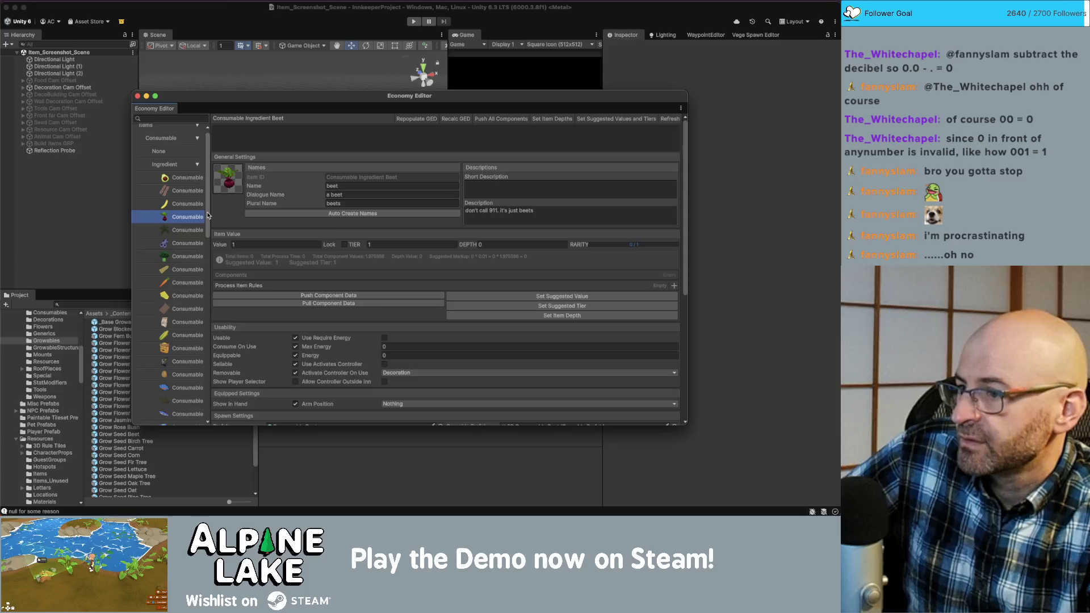
- Add a Washing Machine process rule to bacon, push its component data, then select avocado
{"action": "left_click", "coordinate": [180, 194]}
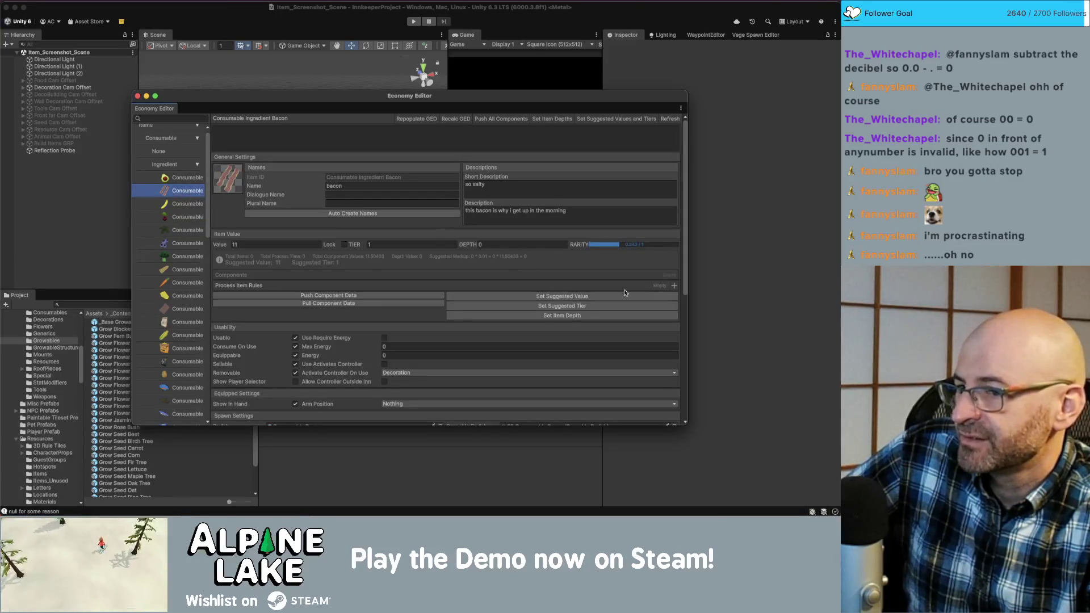
{"action": "left_click", "coordinate": [674, 286]}
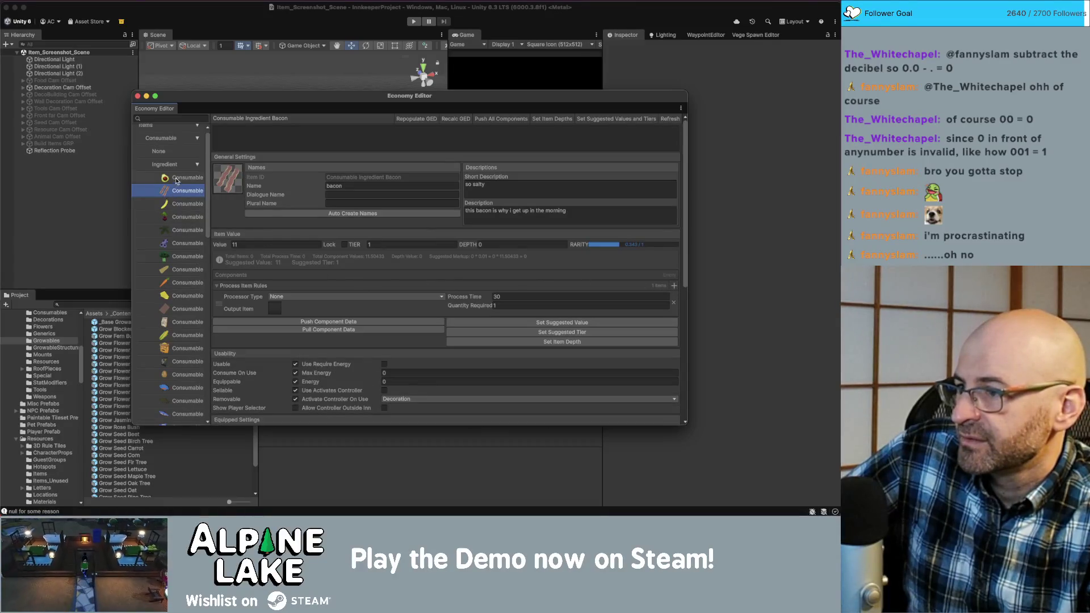
{"action": "left_click", "coordinate": [293, 297]}
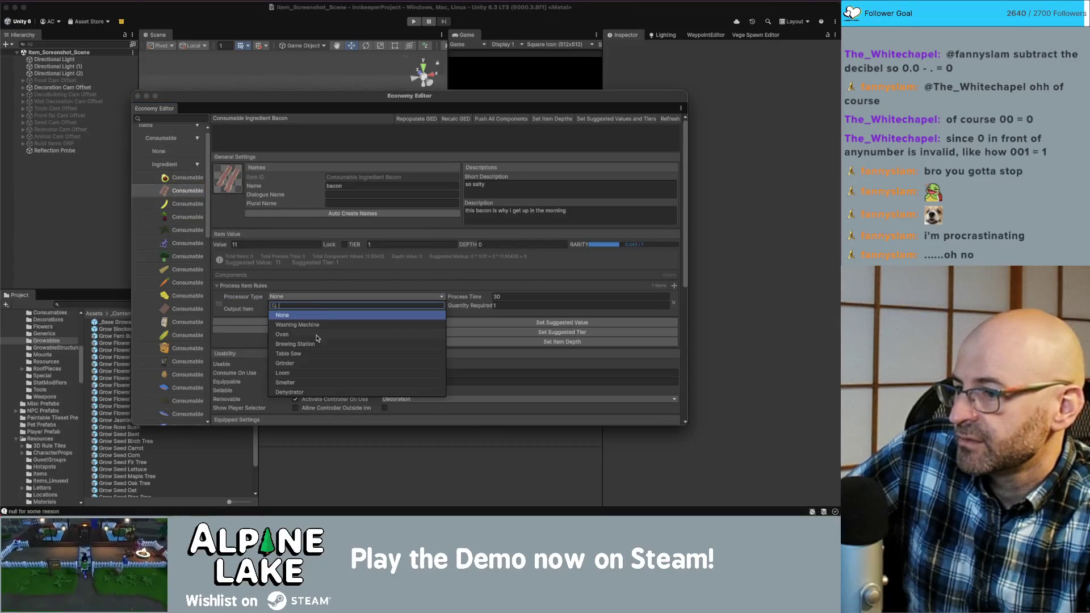
{"action": "left_click", "coordinate": [311, 325]}
{"action": "left_click", "coordinate": [503, 297]}
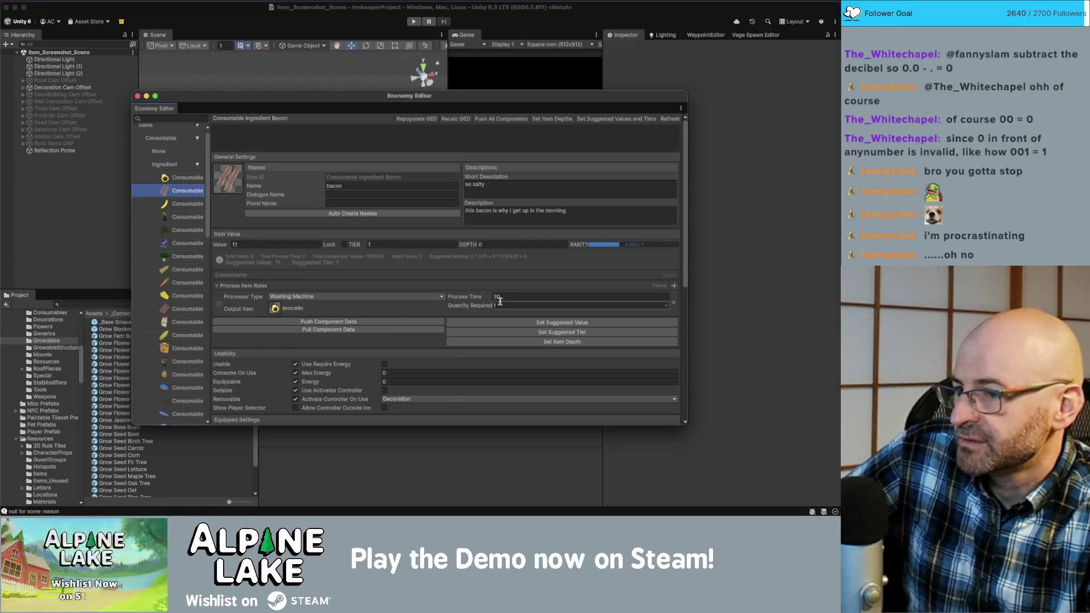
{"action": "left_click", "coordinate": [507, 305]}
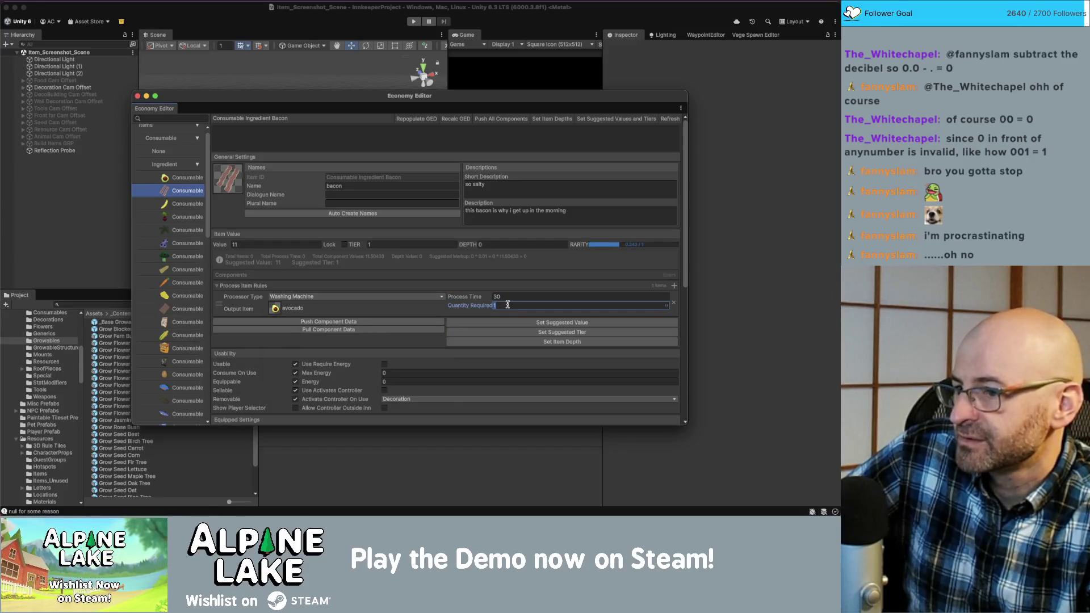
{"action": "left_click", "coordinate": [368, 324]}
{"action": "left_click", "coordinate": [181, 180]}
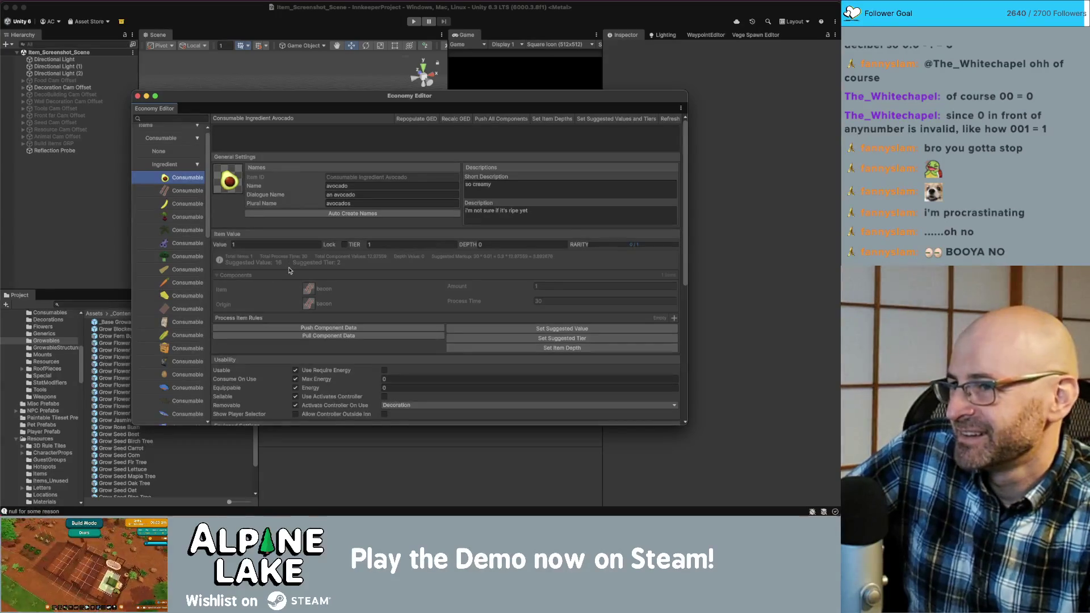
- Apply Set Suggested Values and Tiers, then open the console's NullReferenceException source in Rider
{"action": "left_click", "coordinate": [594, 119]}
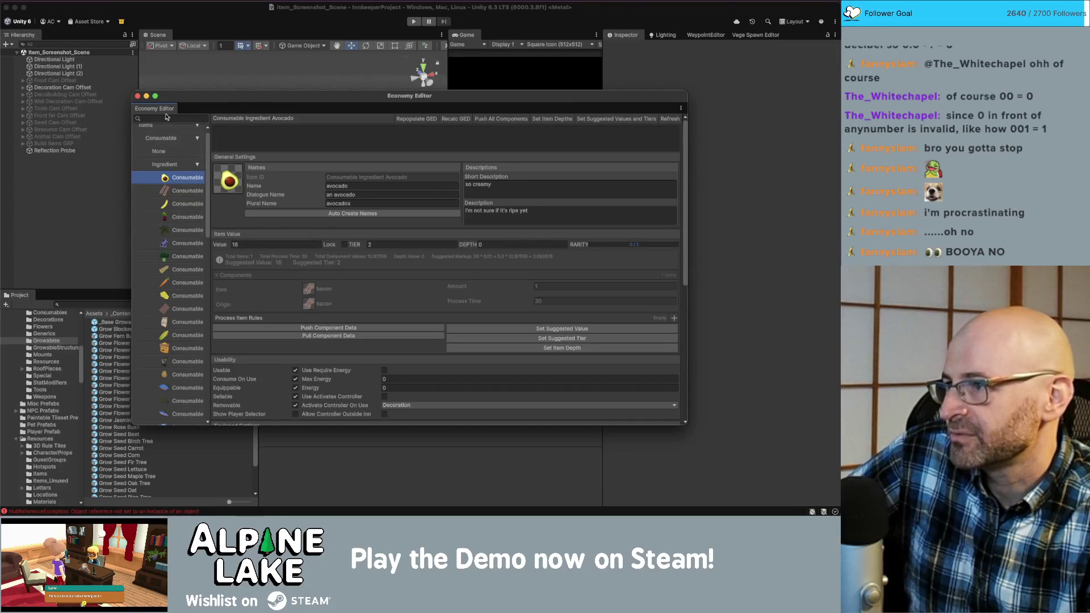
{"action": "mouse_move", "coordinate": [197, 100]}
{"action": "left_mouse_down"}
{"action": "mouse_move", "coordinate": [676, 71]}
{"action": "mouse_move", "coordinate": [604, 70]}
{"action": "left_mouse_up"}
{"action": "left_click", "coordinate": [453, 387]}
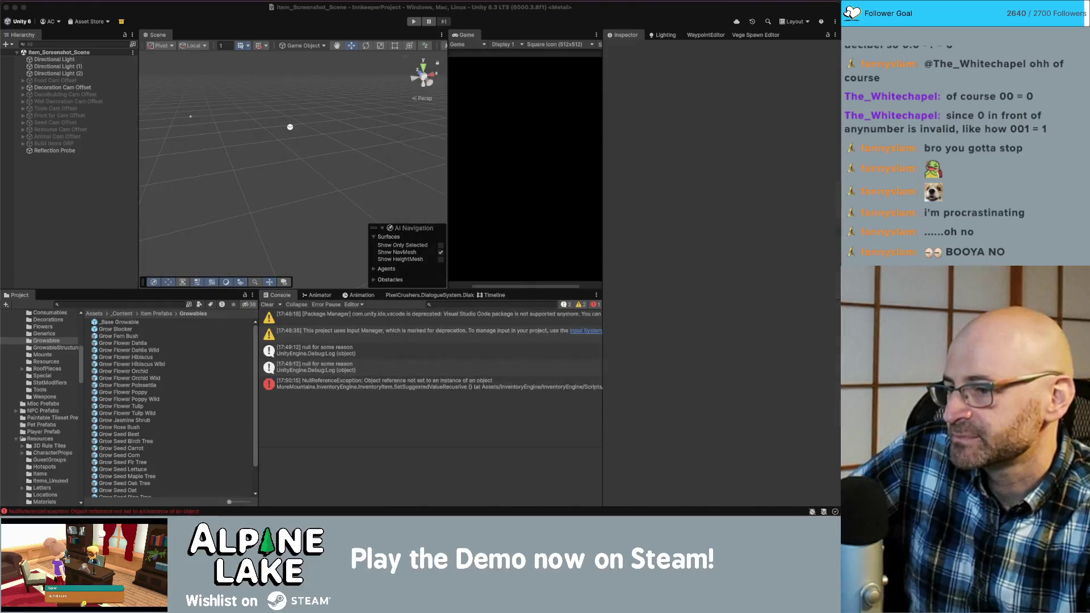
{"action": "double_click", "coordinate": [453, 388]}
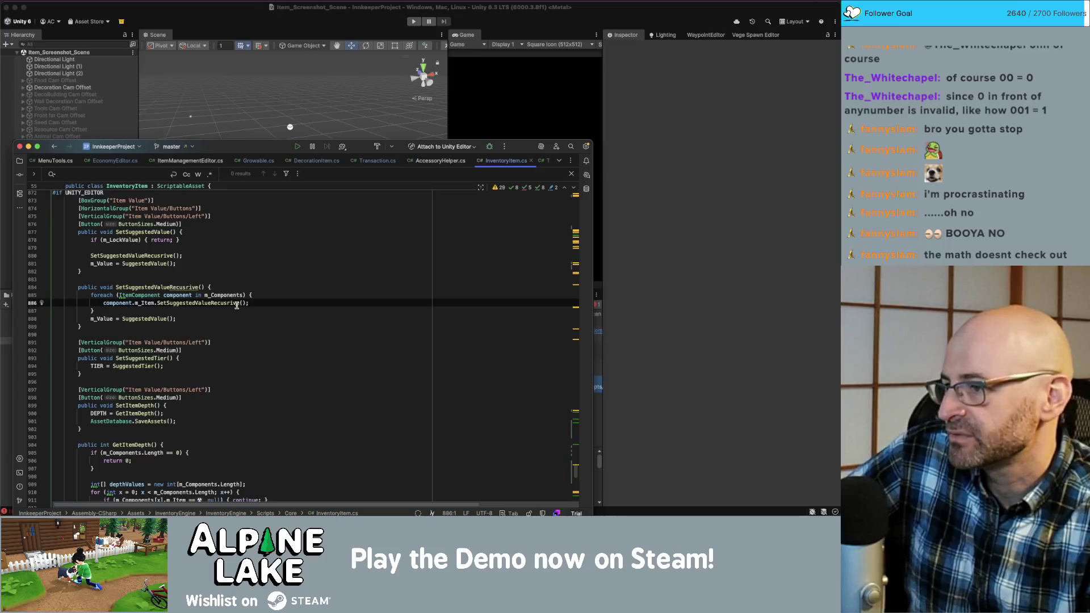
- Add an if (component.m_Item == null) check inside the foreach in SetSuggestedValueRecursive
{"action": "mouse_move", "coordinate": [233, 302]}
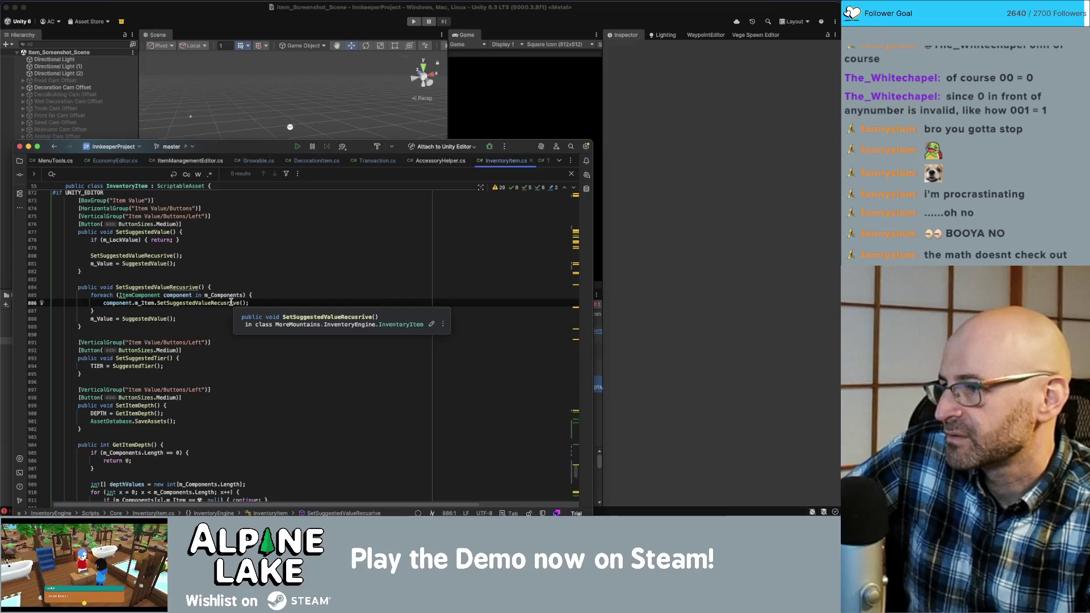
{"action": "scroll", "coordinate": [235, 337], "scroll_direction": "up", "scroll_amount": 1}
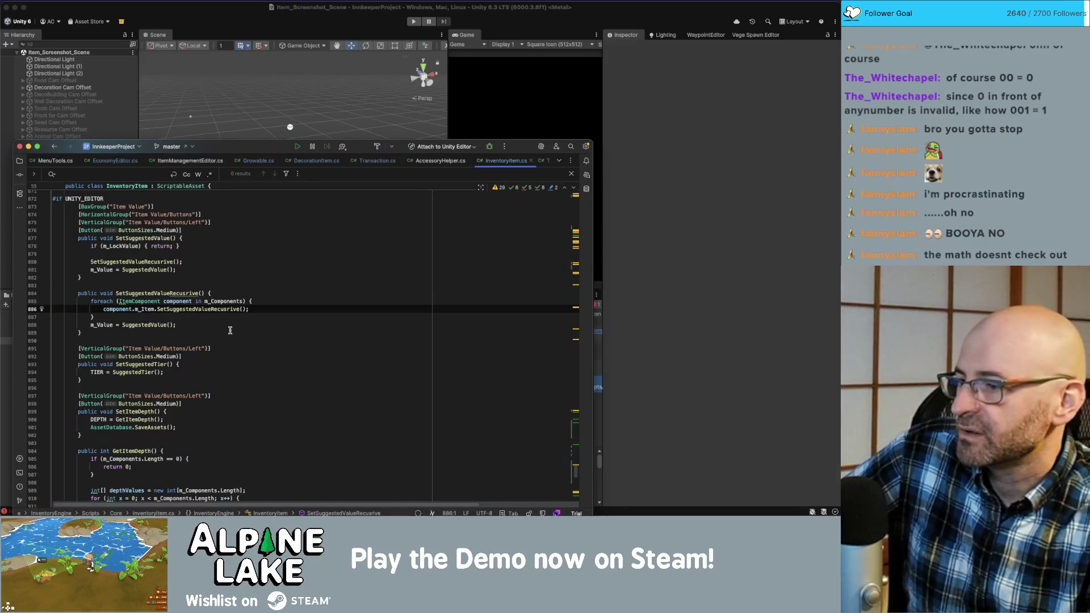
{"action": "left_click", "coordinate": [254, 301]}
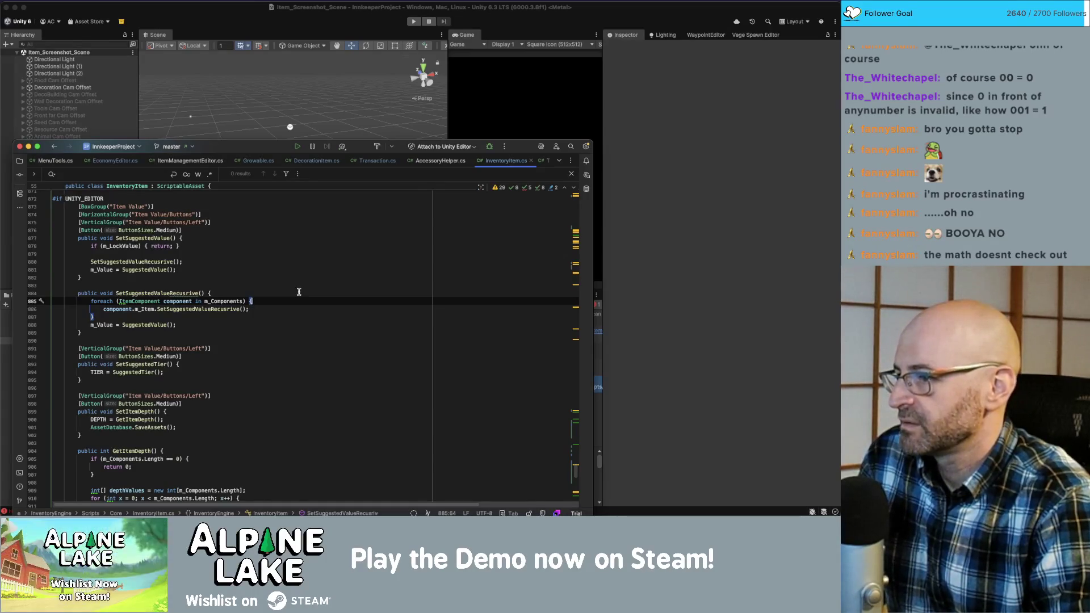
{"action": "key", "text": "Return"}
{"action": "type", "text": "if("}
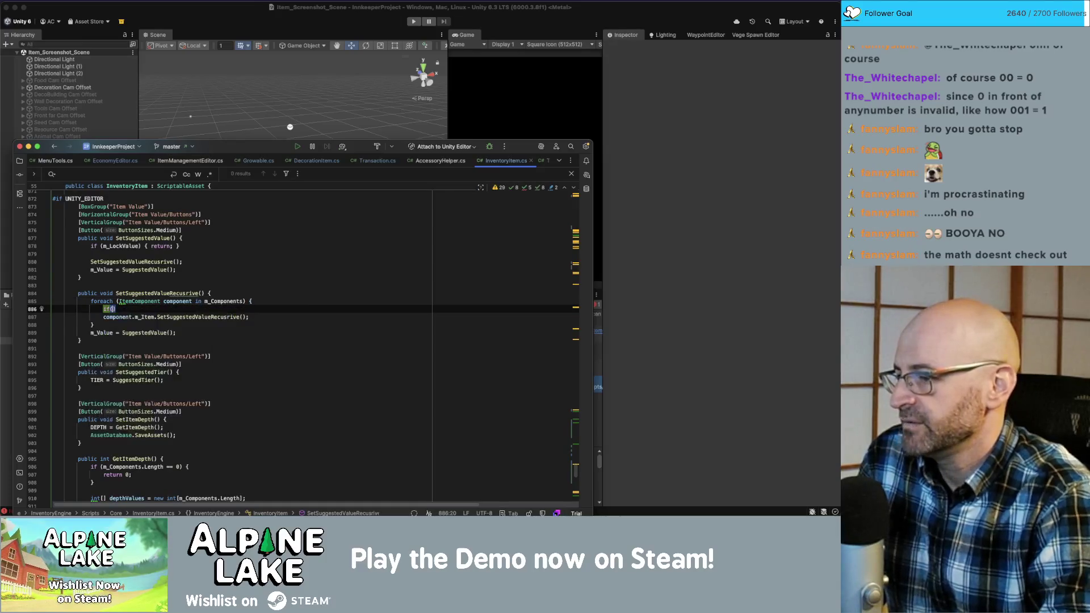
{"action": "key", "text": "BackSpace"}
{"action": "key", "text": "BackSpace"}
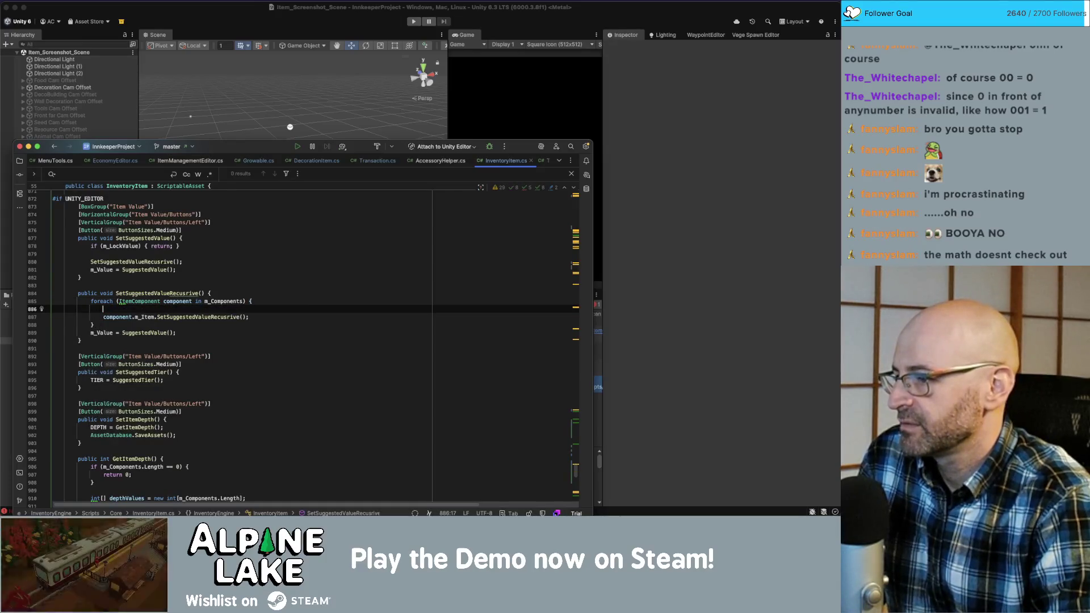
{"action": "type", "text": "if(component."}
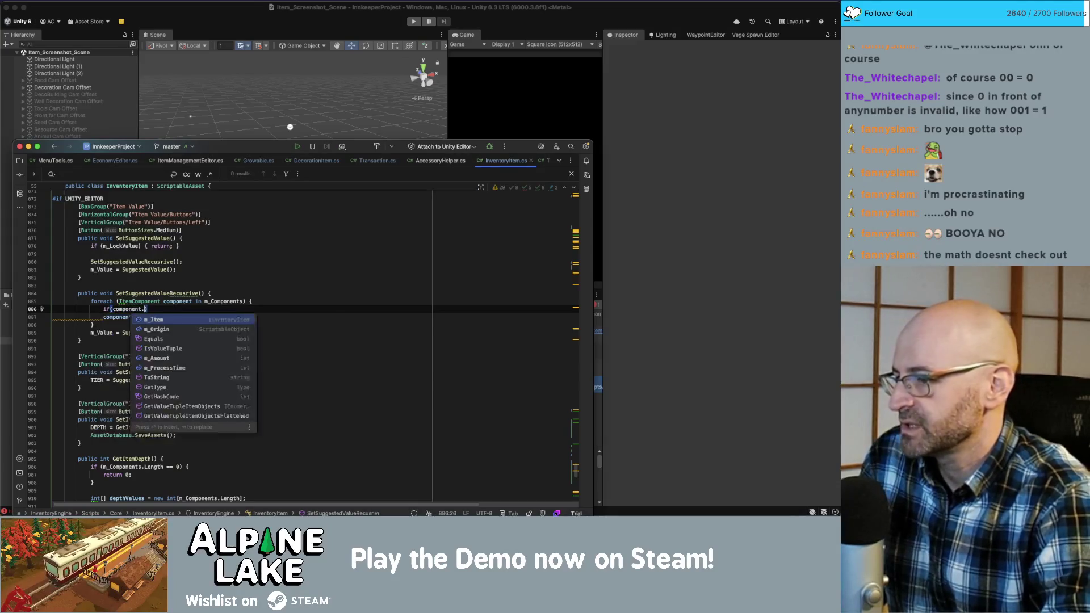
{"action": "type", "text": "m_"}
{"action": "key", "text": "Return"}
{"action": "type", "text": "== "}
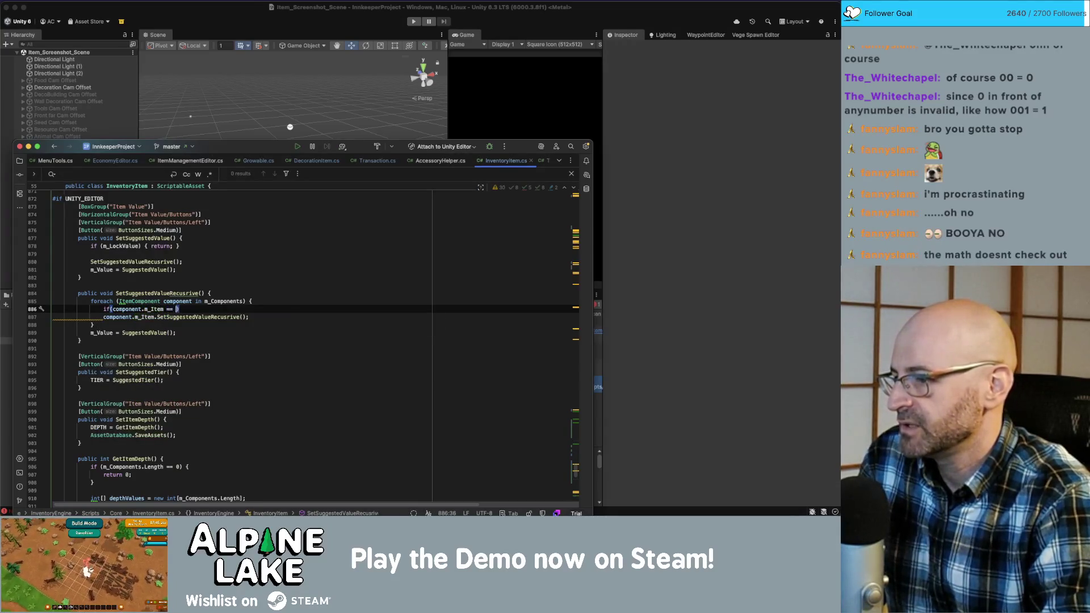
{"action": "type", "text": "null"}
{"action": "key", "text": "Return"}
- Inside the check, Debug.Log the ItemID followed by 'has a rull component', then return to Unity
{"action": "type", "text": ") {"}
{"action": "key", "text": "Return"}
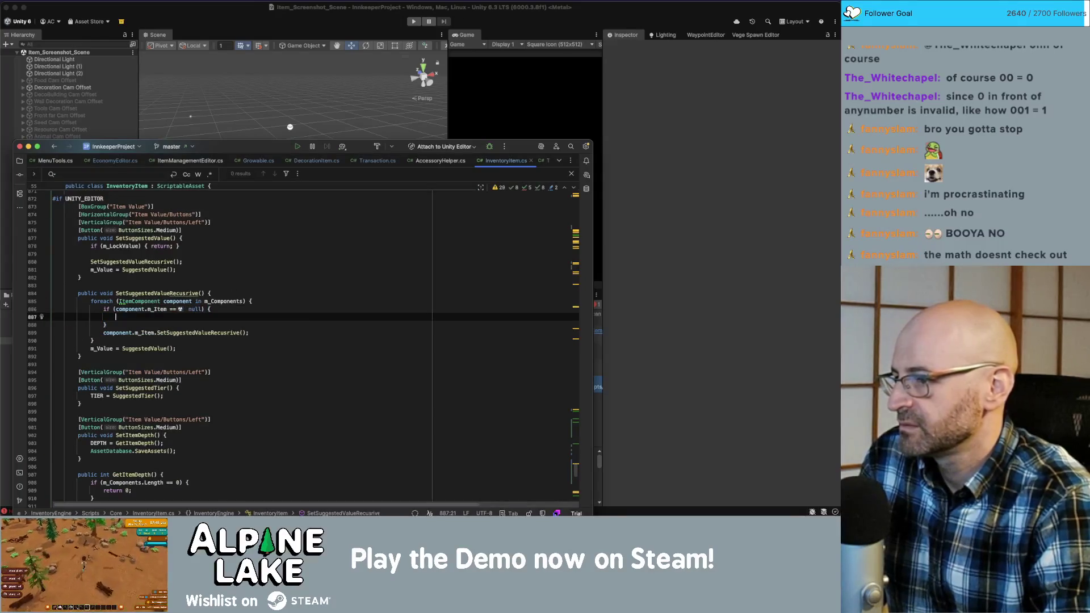
{"action": "type", "text": "Debug.Log();"}
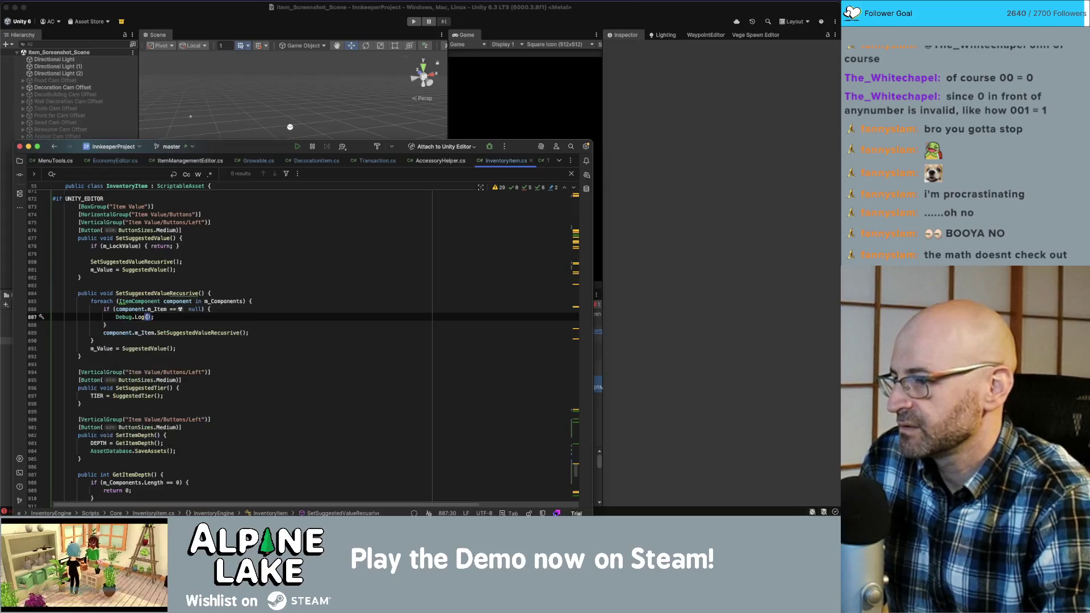
{"action": "key", "text": "Return"}
{"action": "type", "text": "\""}
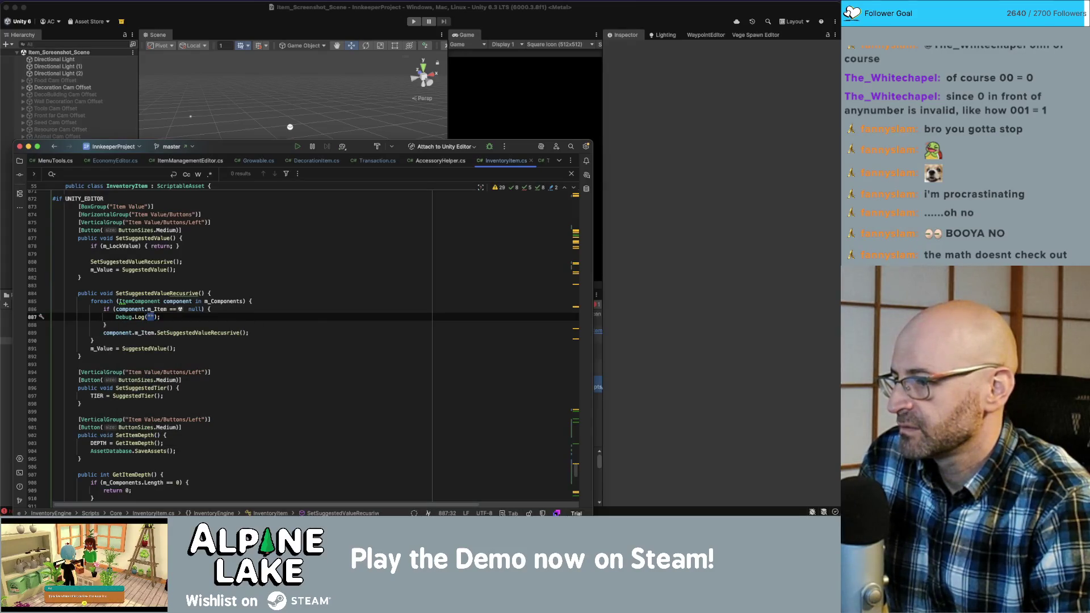
{"action": "type", "text": "{"}
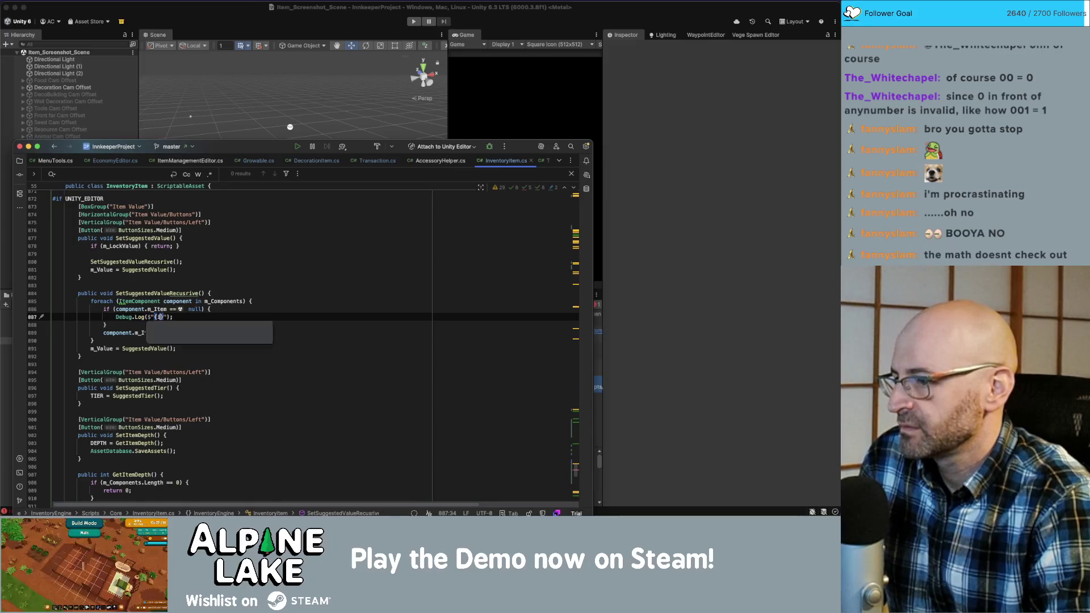
{"action": "key", "text": "Right"}
{"action": "type", "text": "Item"}
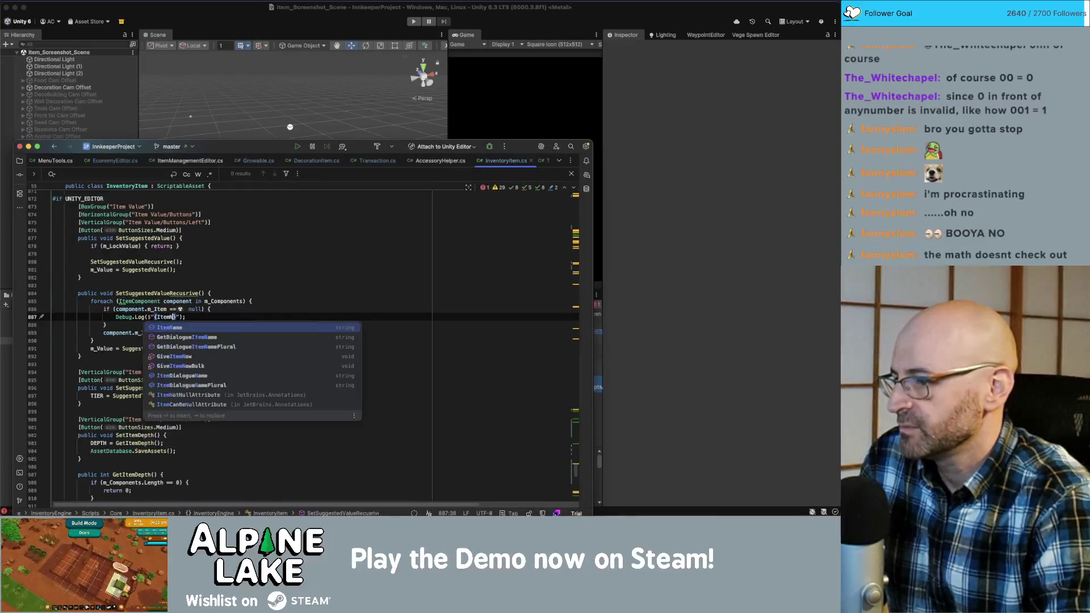
{"action": "key", "text": "Return"}
{"action": "key", "text": "Right"}
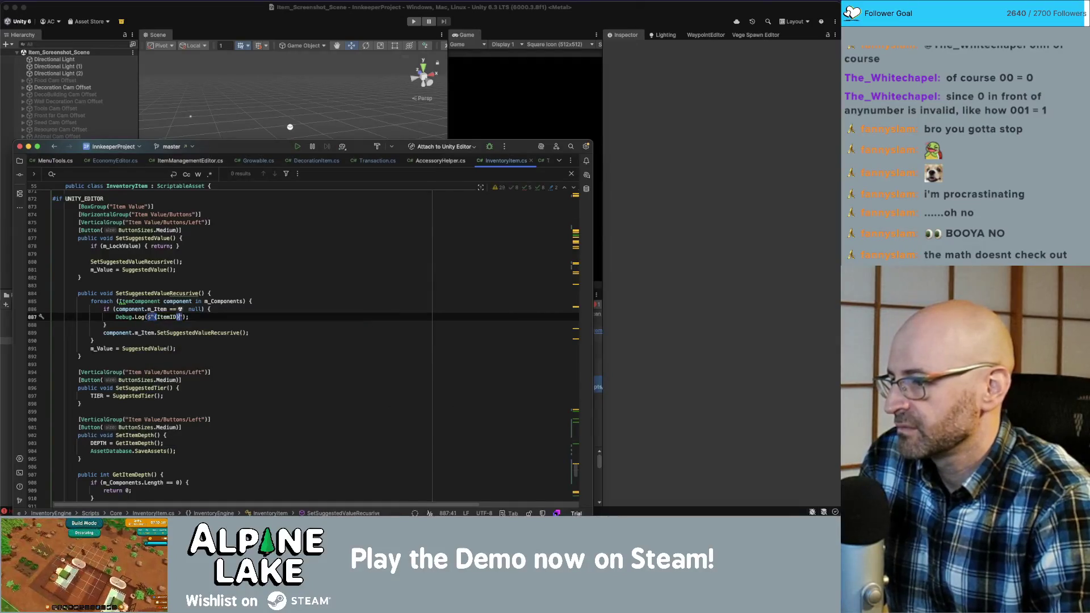
{"action": "type", "text": "has a r"}
{"action": "type", "text": "ull component"}
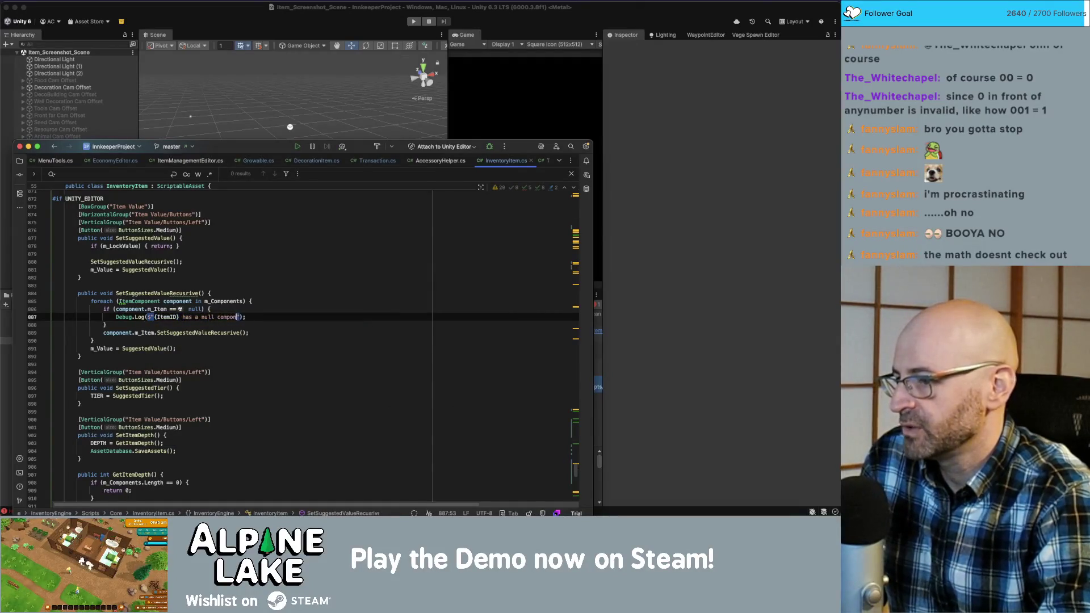
{"action": "left_click", "coordinate": [322, 292]}
{"action": "key", "text": "super+Tab"}
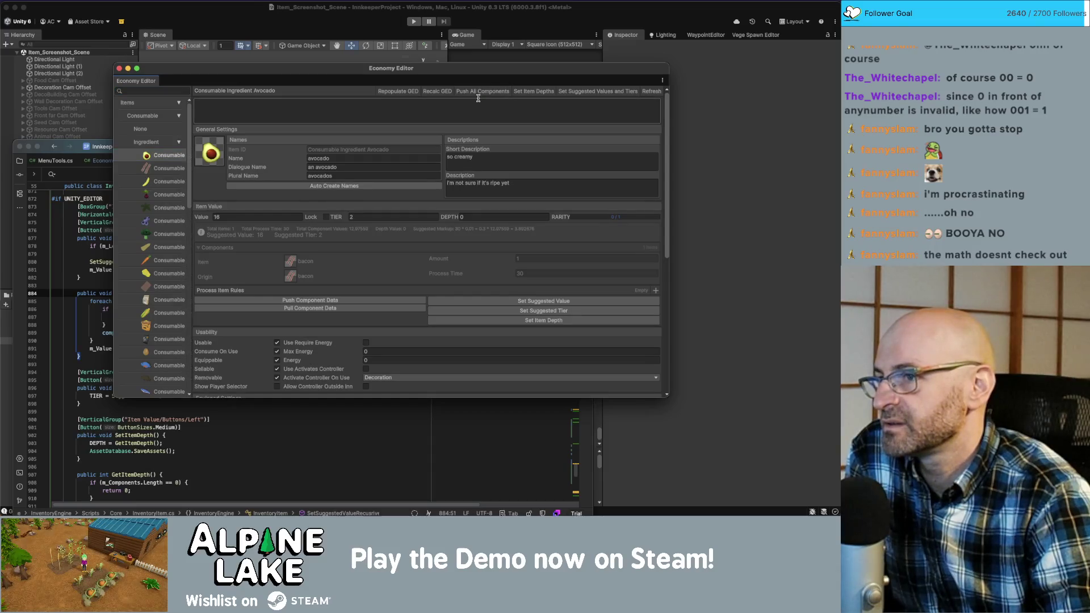
- Apply suggested values and tiers to all items from the Economy Editor, running it twice
{"action": "left_click_drag", "start_coordinate": [483, 73], "coordinate": [475, 66]}
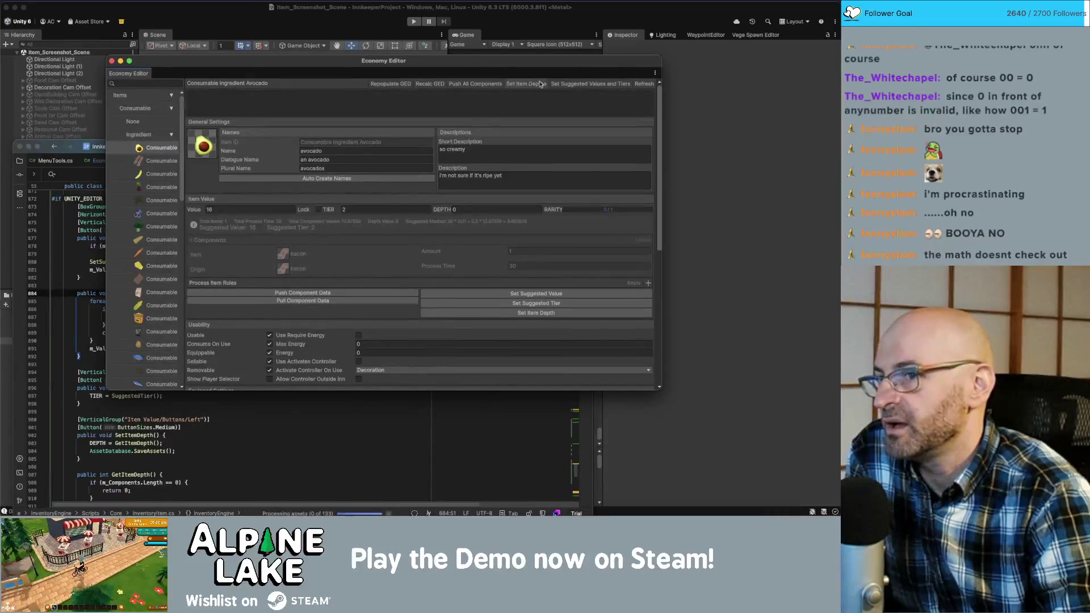
{"action": "left_click", "coordinate": [578, 88]}
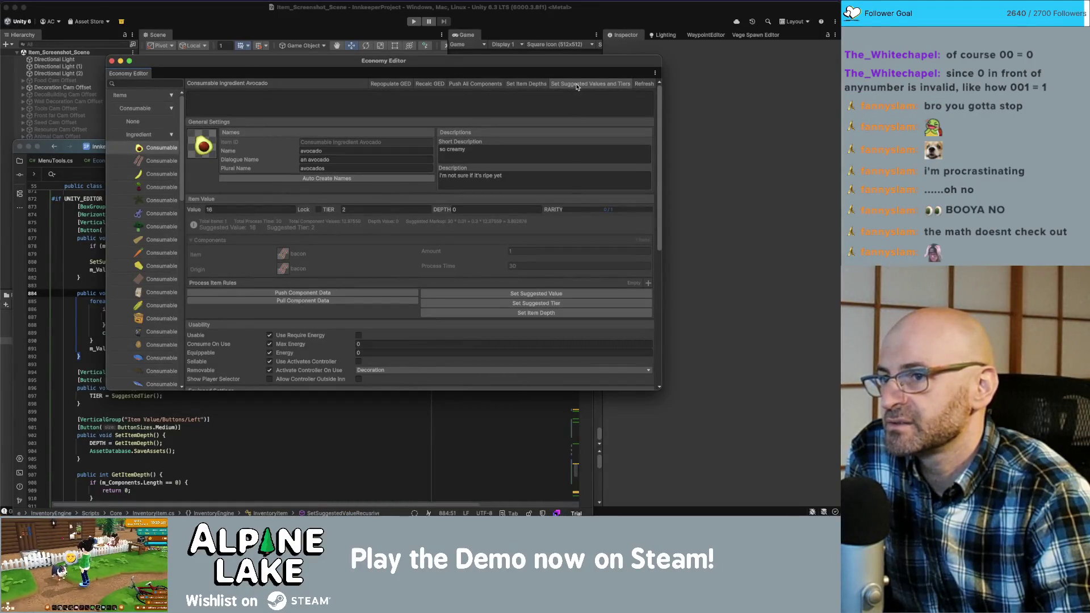
{"action": "left_click", "coordinate": [577, 86]}
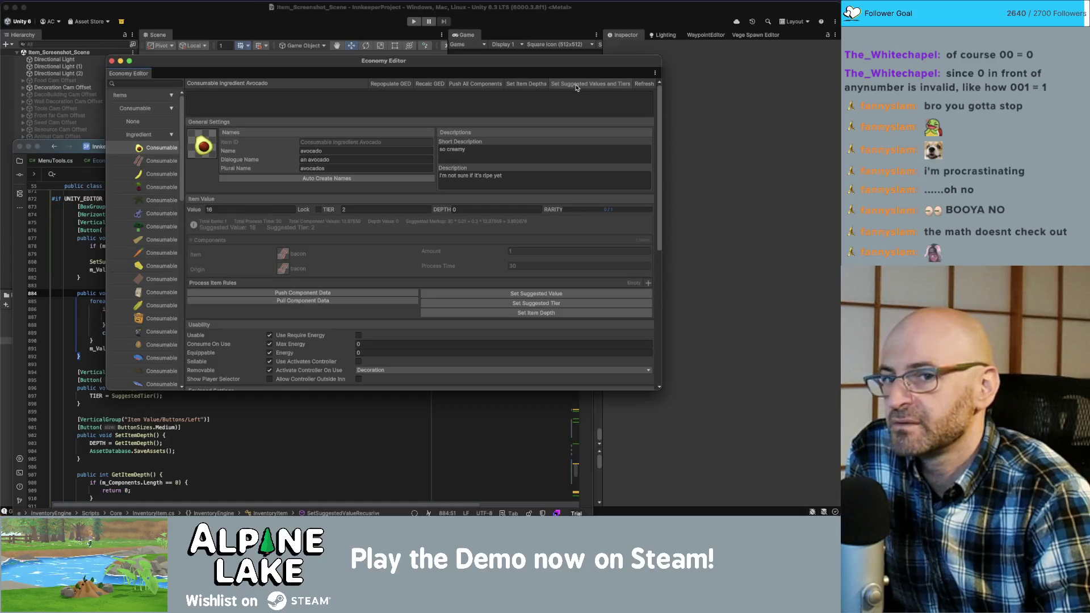
- In the main Unity window, read the Generating GUID, Flower Poinsettia and top Console entries
{"action": "left_click", "coordinate": [232, 37]}
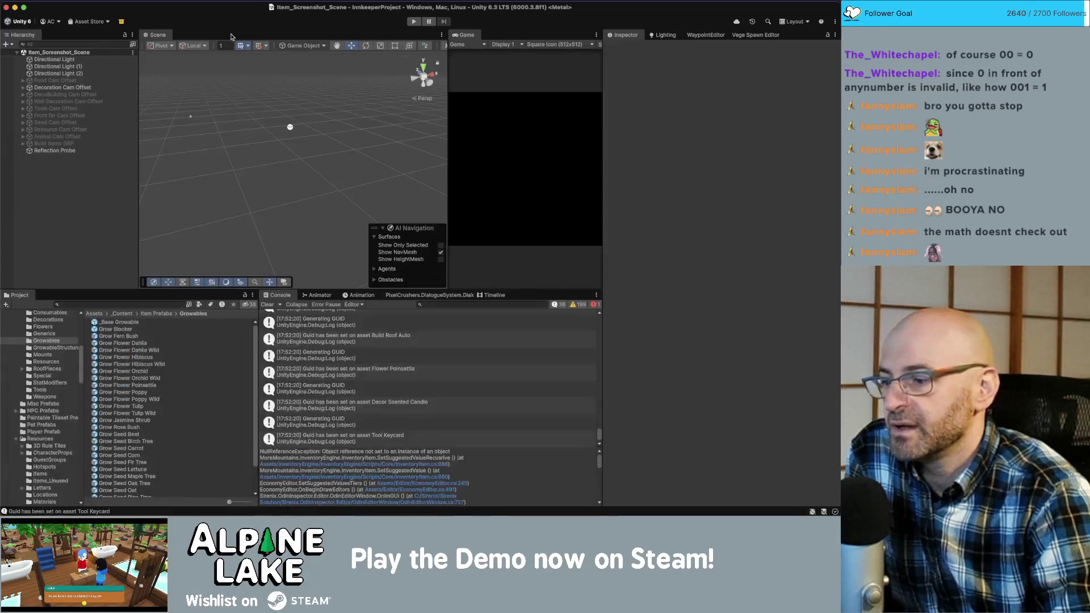
{"action": "scroll", "coordinate": [484, 365], "scroll_direction": "up", "scroll_amount": 3}
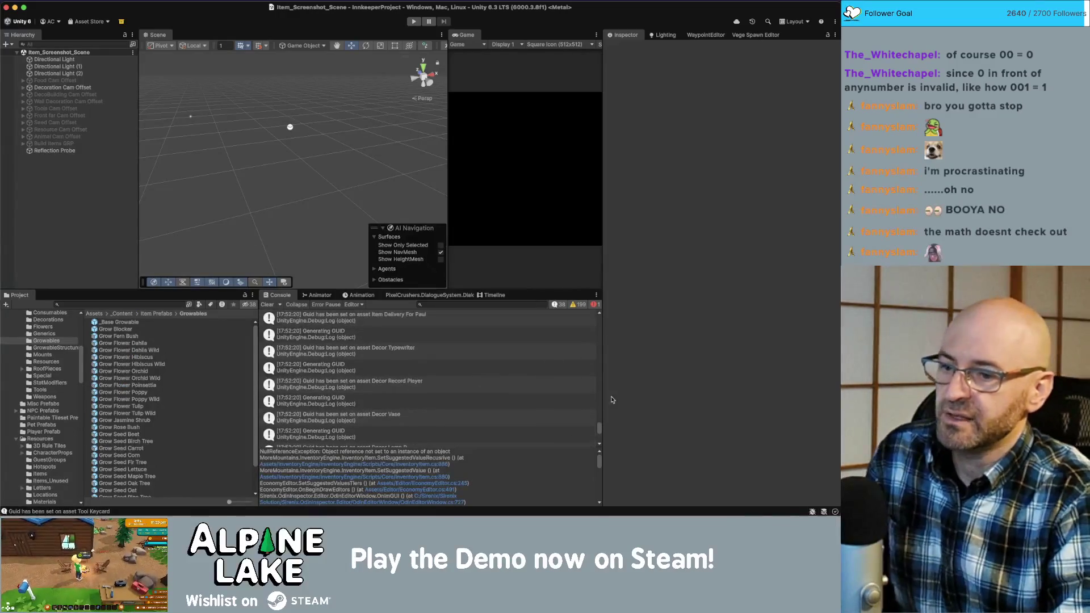
{"action": "mouse_move", "coordinate": [599, 427]}
{"action": "left_mouse_down"}
{"action": "mouse_move", "coordinate": [597, 322]}
{"action": "mouse_move", "coordinate": [597, 442]}
{"action": "left_mouse_up"}
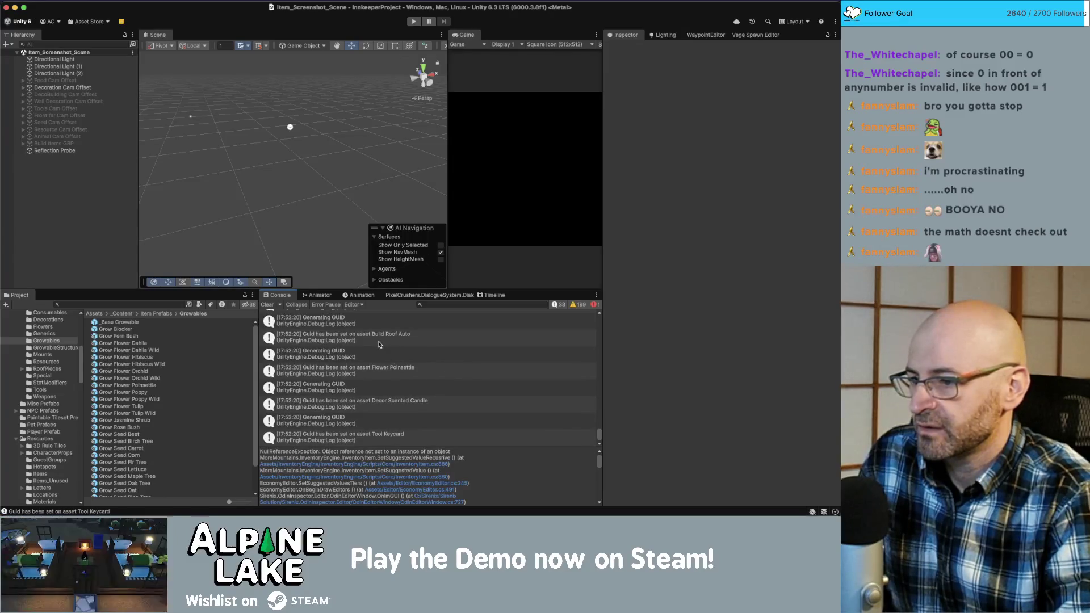
{"action": "left_click", "coordinate": [316, 355]}
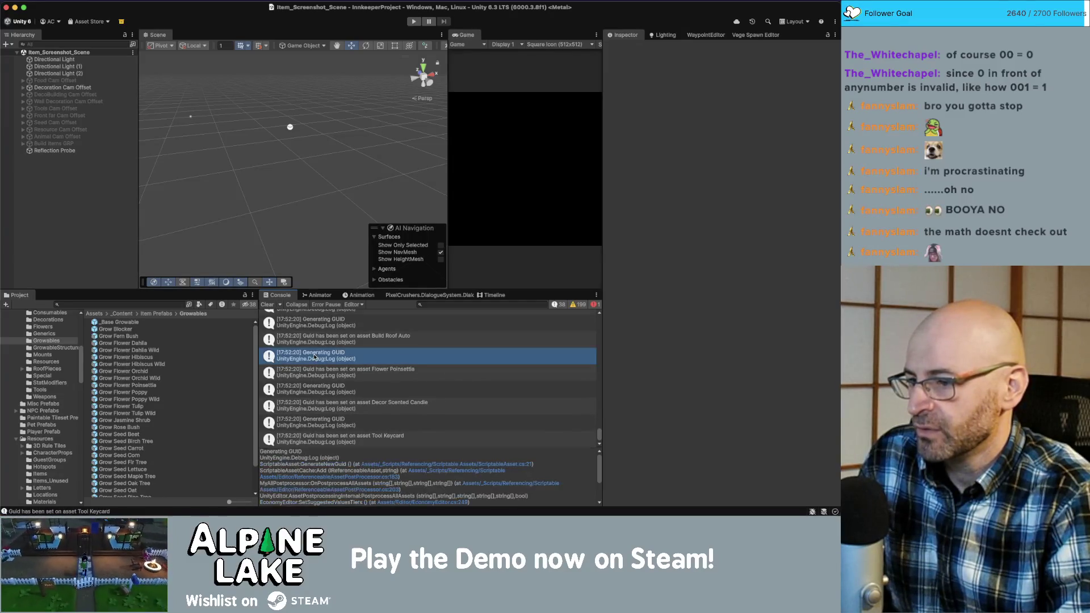
{"action": "left_click", "coordinate": [317, 371]}
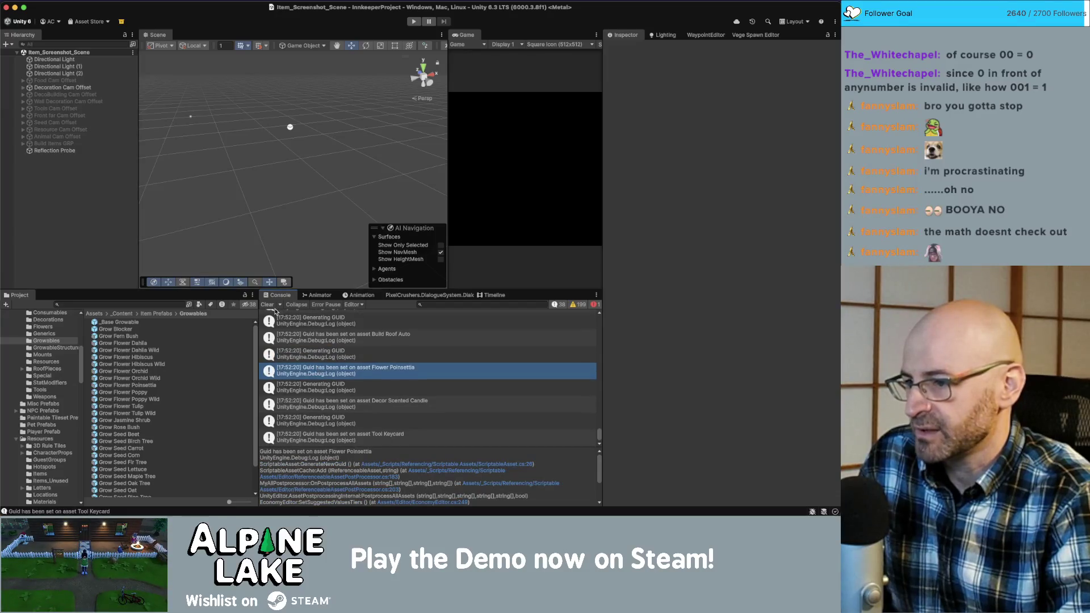
{"action": "left_click", "coordinate": [297, 319]}
- Clear all logged messages from the Console
{"action": "scroll", "coordinate": [298, 321], "scroll_direction": "up", "scroll_amount": 5}
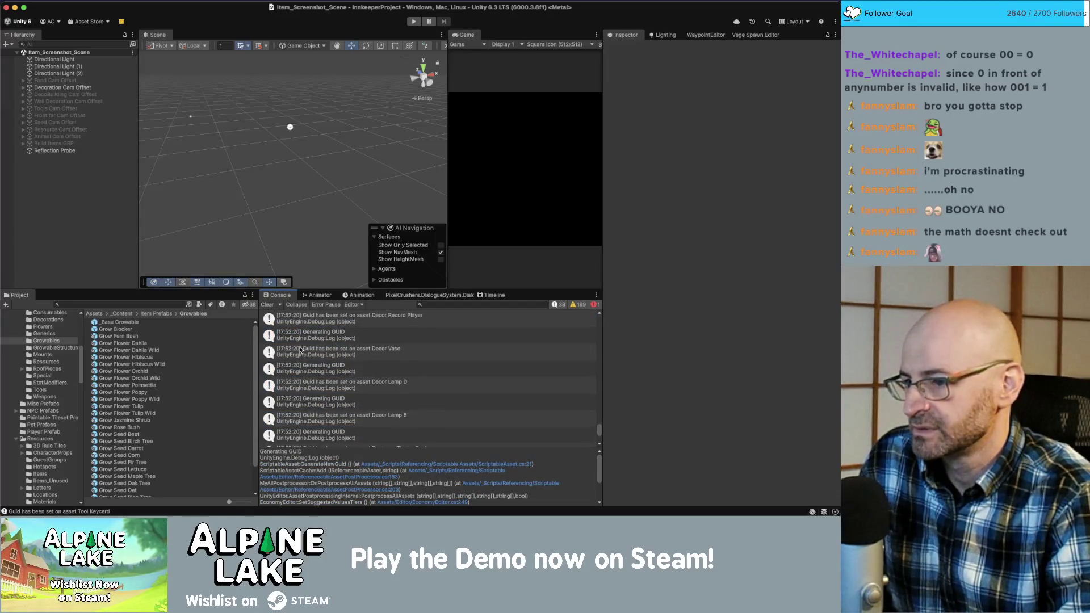
{"action": "scroll", "coordinate": [300, 350], "scroll_direction": "up", "scroll_amount": 15}
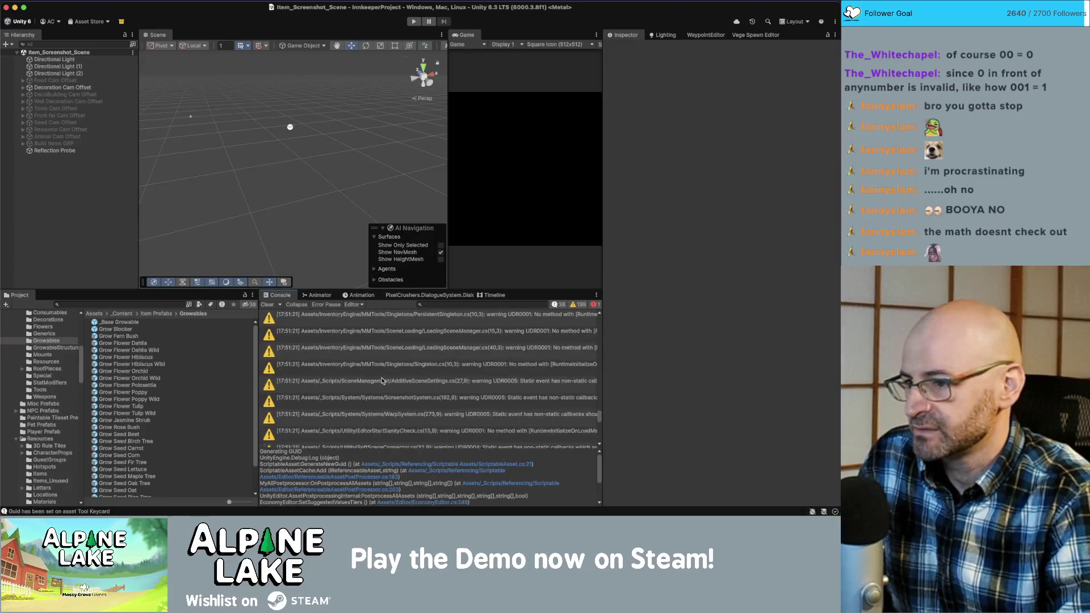
{"action": "scroll", "coordinate": [375, 381], "scroll_direction": "down", "scroll_amount": 10}
{"action": "left_click", "coordinate": [267, 305]}
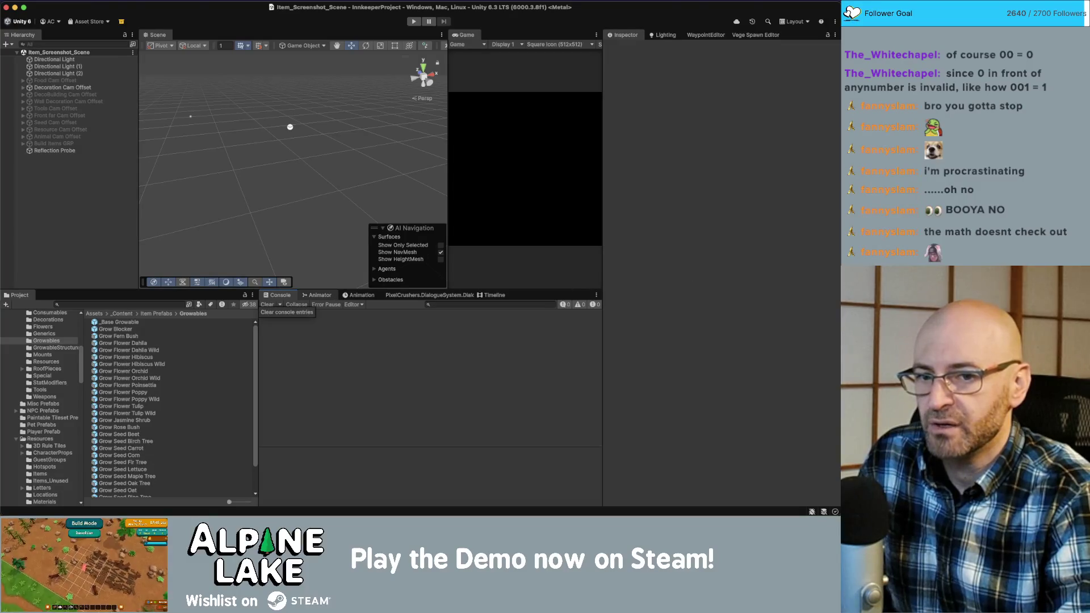
- Close and reopen the Economy Editor so it sits in front, showing avocado at value 16, tier 2
{"action": "key", "text": "ctrl+Up"}
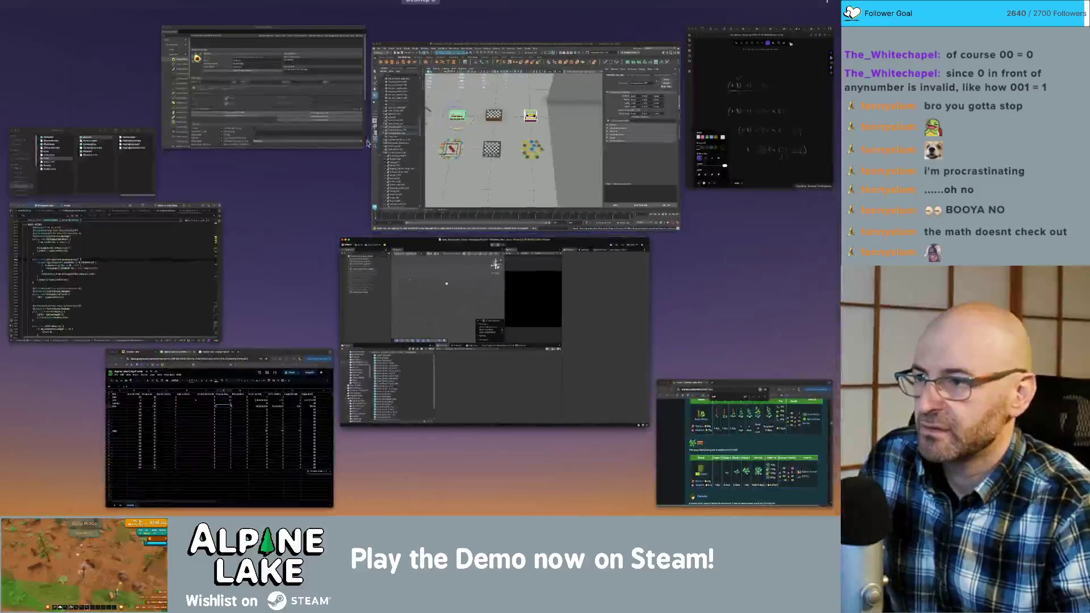
{"action": "left_click", "coordinate": [366, 143]}
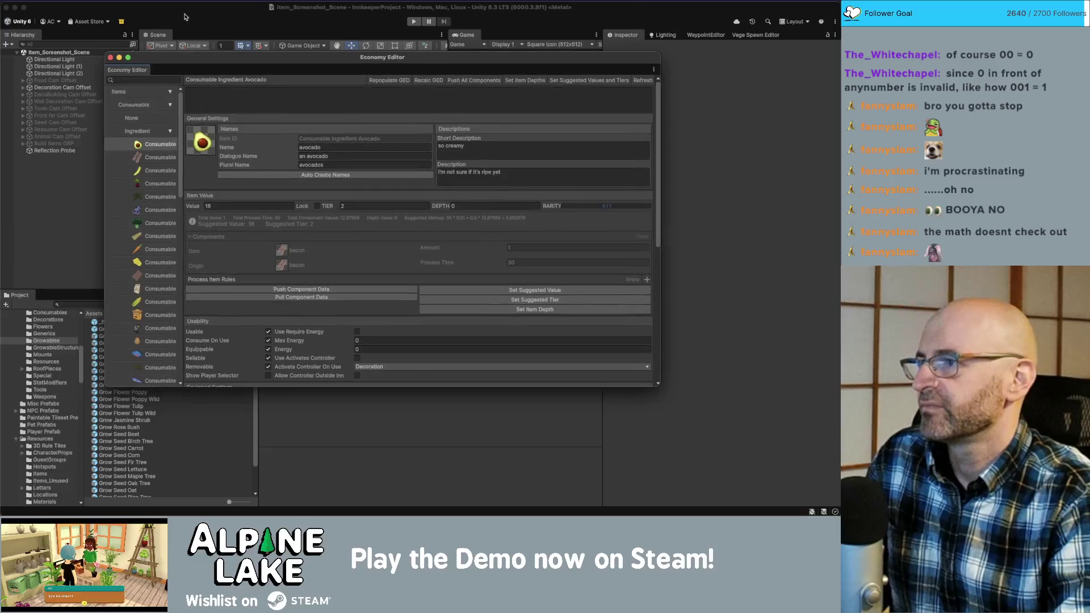
{"action": "key", "text": "super+grave"}
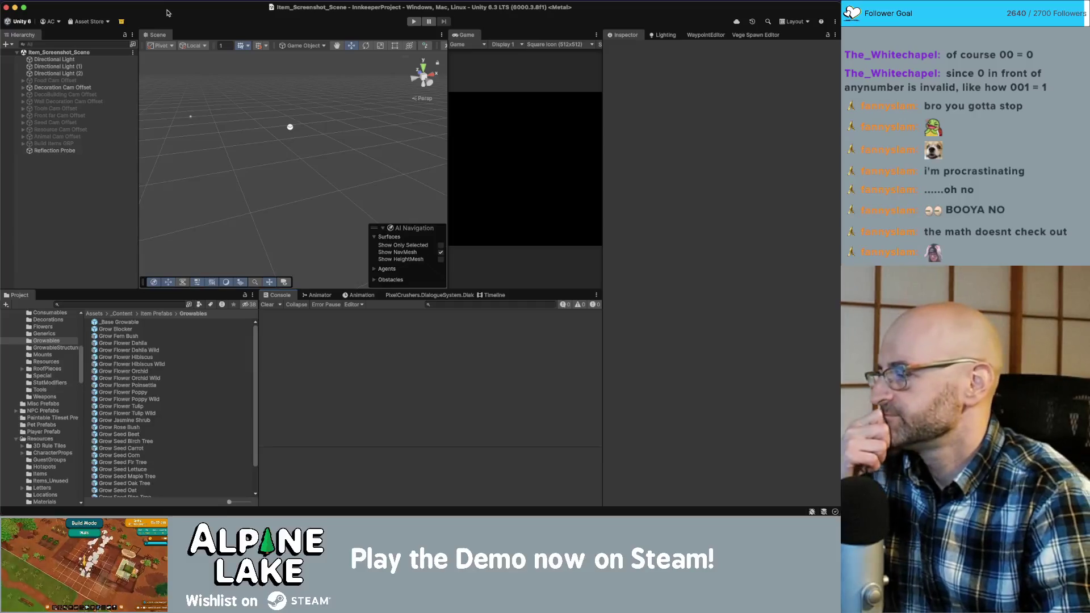
{"action": "double_click", "coordinate": [169, 14]}
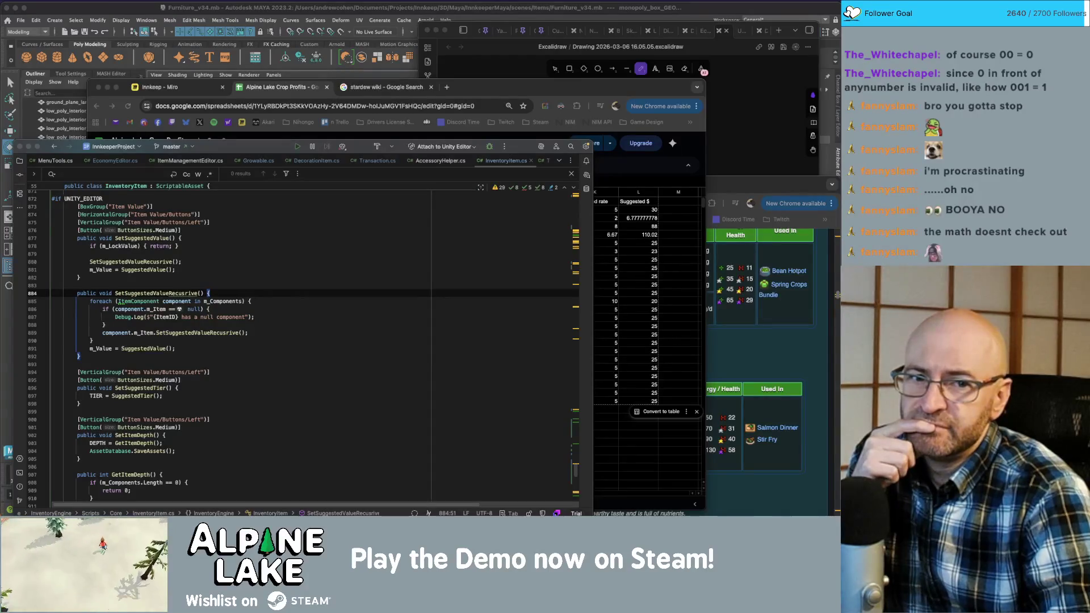
{"action": "key", "text": "ctrl+Up"}
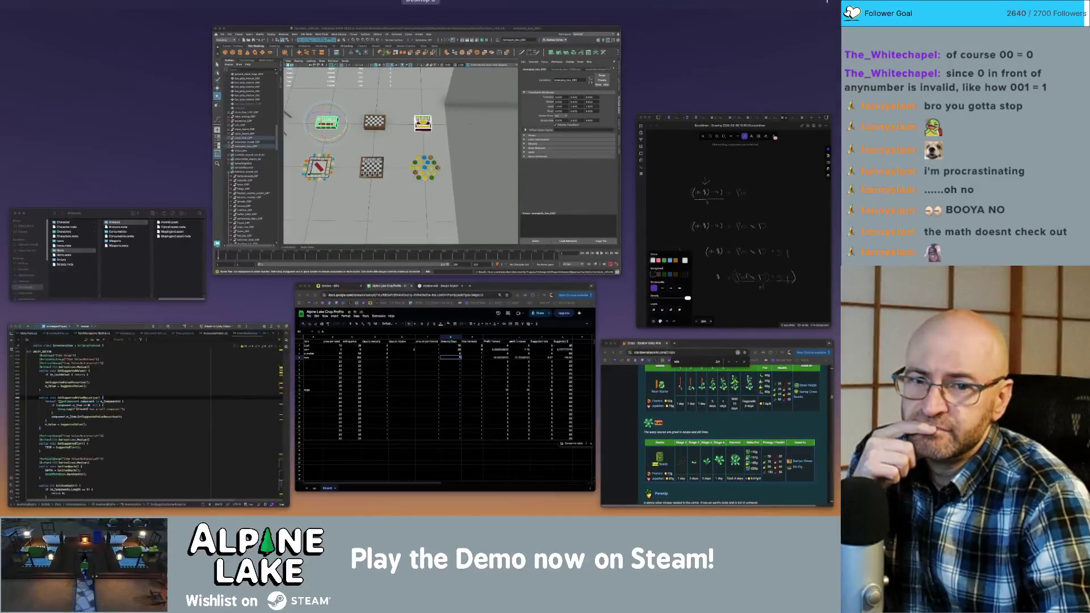
{"action": "key", "text": "ctrl+Up"}
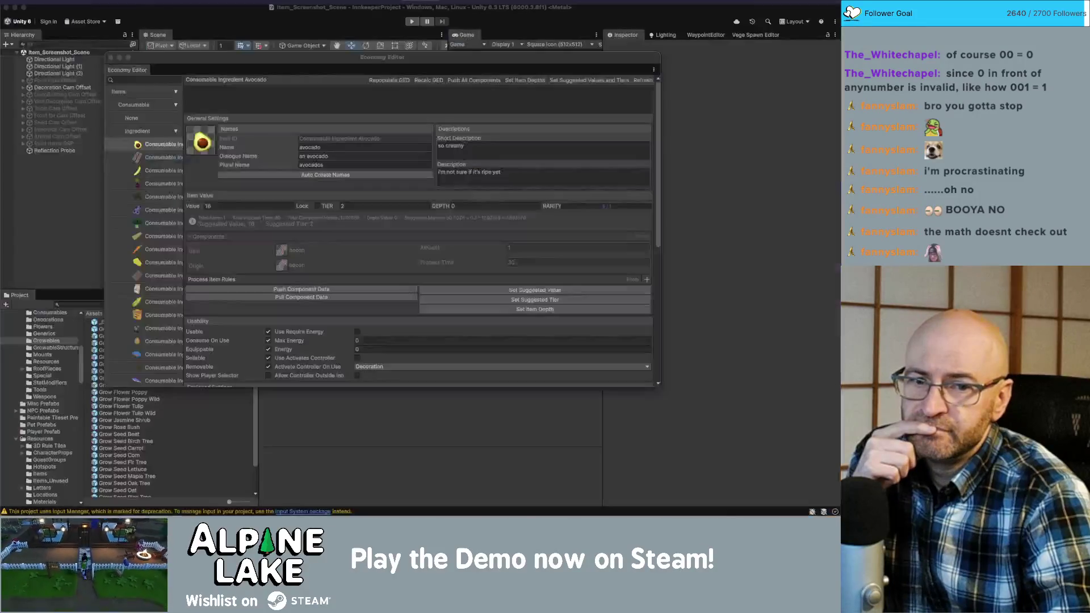